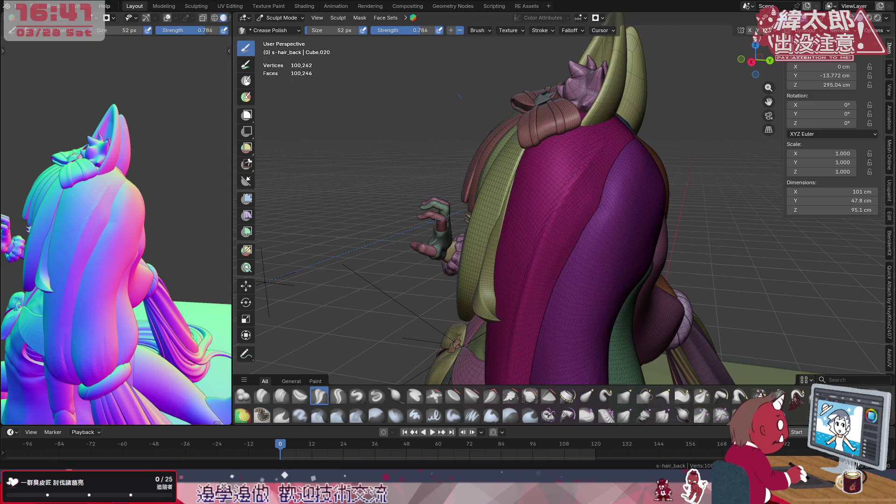
- Carve four Crease Polish grooves down the magenta back hair, then lay a first Clay Strips stroke
{"action": "middle_click_drag", "start_coordinate": [607, 170], "coordinate": [521, 141]}
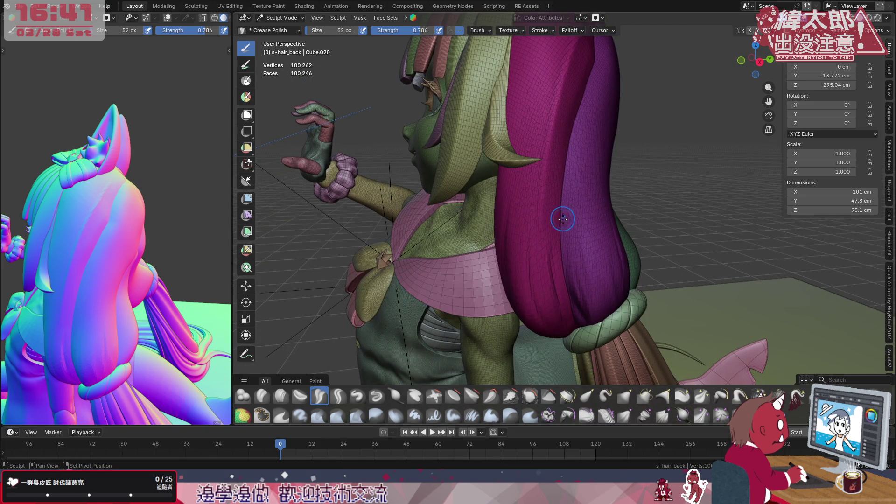
{"action": "middle_click_drag", "start_coordinate": [564, 214], "coordinate": [545, 226]}
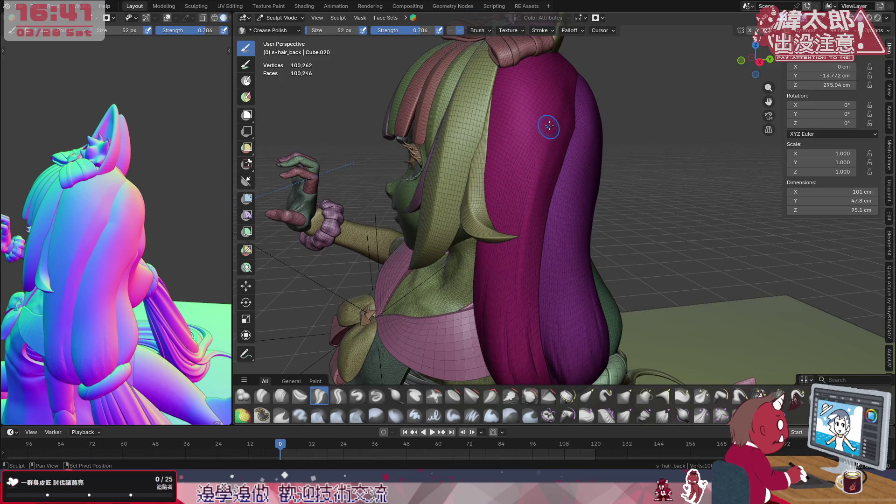
{"action": "mouse_move", "coordinate": [495, 94]}
{"action": "left_mouse_down"}
{"action": "mouse_move", "coordinate": [496, 187]}
{"action": "mouse_move", "coordinate": [518, 355]}
{"action": "left_mouse_up"}
{"action": "mouse_move", "coordinate": [536, 261]}
{"action": "middle_mouse_down"}
{"action": "mouse_move", "coordinate": [555, 260]}
{"action": "mouse_move", "coordinate": [537, 216]}
{"action": "middle_mouse_up"}
{"action": "mouse_move", "coordinate": [516, 55]}
{"action": "left_mouse_down"}
{"action": "mouse_move", "coordinate": [518, 177]}
{"action": "mouse_move", "coordinate": [536, 336]}
{"action": "left_mouse_up"}
{"action": "mouse_move", "coordinate": [520, 86]}
{"action": "left_mouse_down"}
{"action": "mouse_move", "coordinate": [516, 231]}
{"action": "mouse_move", "coordinate": [527, 322]}
{"action": "left_mouse_up"}
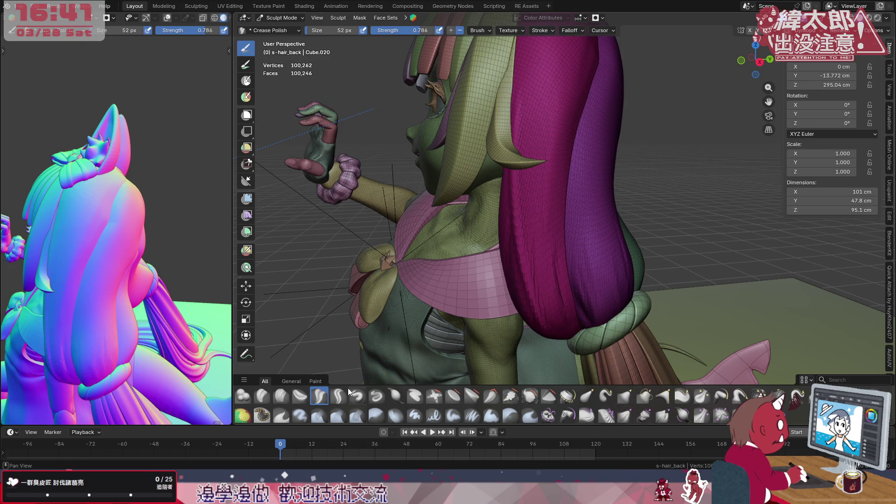
{"action": "left_click", "coordinate": [289, 393]}
{"action": "mouse_move", "coordinate": [516, 272]}
{"action": "left_mouse_down"}
{"action": "mouse_move", "coordinate": [512, 216]}
{"action": "mouse_move", "coordinate": [526, 177]}
{"action": "mouse_move", "coordinate": [530, 102]}
{"action": "left_mouse_up"}
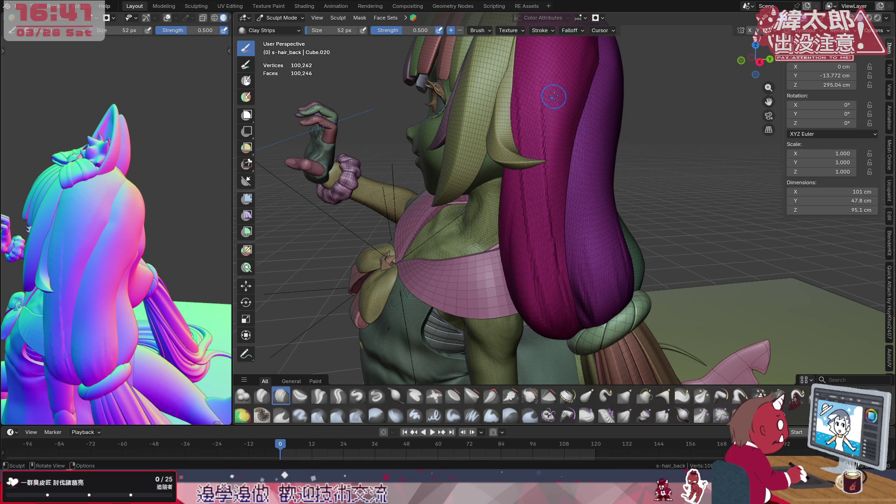
- Build clay-strip texture around the back of the magenta hair and resize the Clay Strips brush to 94 px
{"action": "middle_click_drag", "start_coordinate": [557, 178], "coordinate": [557, 198]}
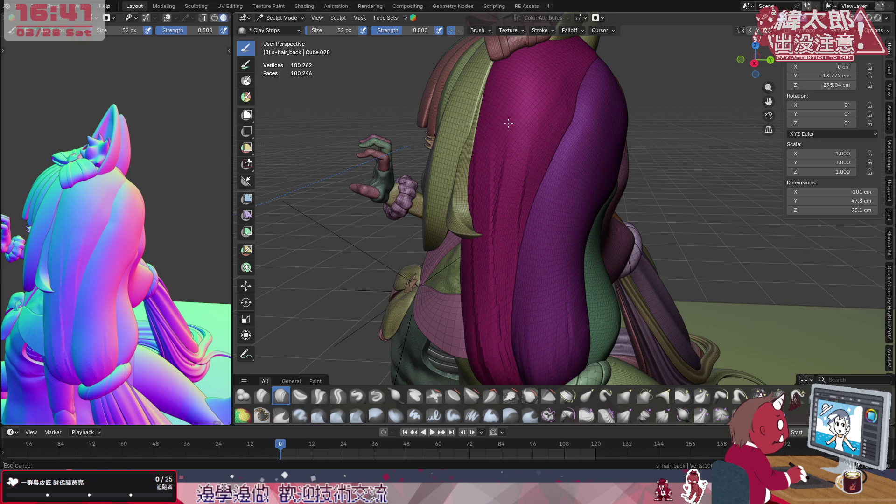
{"action": "middle_click_drag", "start_coordinate": [506, 174], "coordinate": [548, 155]}
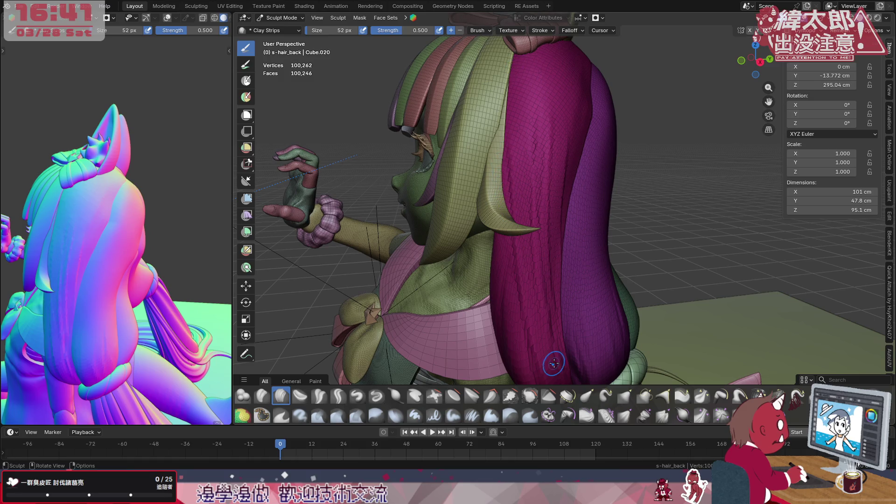
{"action": "key", "text": "ctrl"}
{"action": "middle_click_drag", "start_coordinate": [588, 150], "coordinate": [577, 143]}
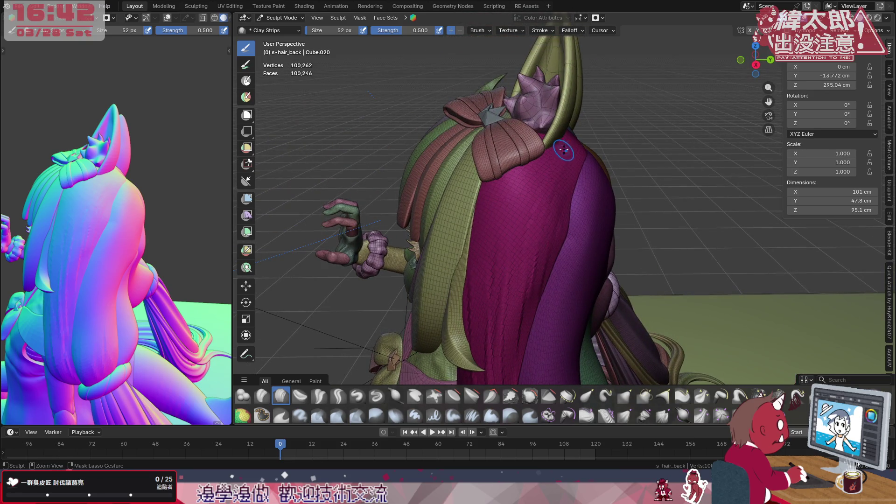
{"action": "key", "text": "ctrl"}
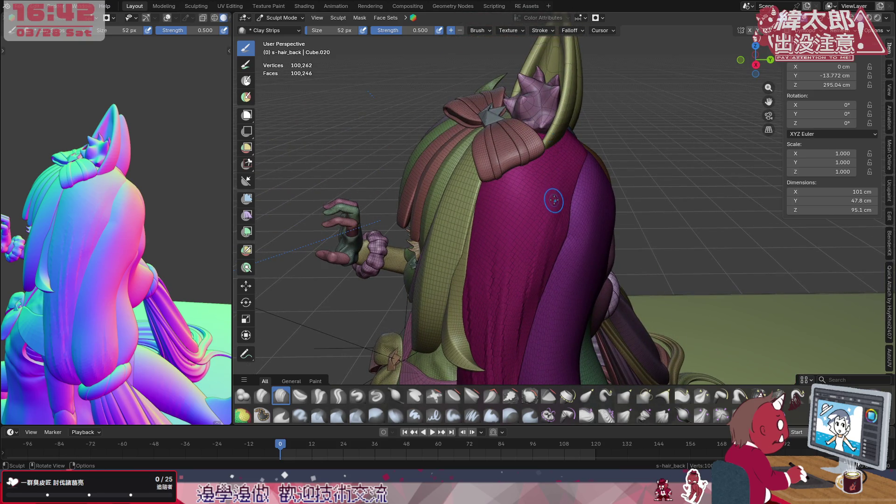
{"action": "key", "text": "f"}
{"action": "left_click", "coordinate": [562, 196]}
- Layer about six more Clay Strips strokes over the upper magenta hair, then select Flatten/Contrast
{"action": "left_click_drag", "start_coordinate": [489, 212], "coordinate": [498, 252]}
{"action": "mouse_move", "coordinate": [513, 182]}
{"action": "left_mouse_down"}
{"action": "mouse_move", "coordinate": [511, 228]}
{"action": "mouse_move", "coordinate": [535, 279]}
{"action": "left_mouse_up"}
{"action": "middle_click_drag", "start_coordinate": [554, 180], "coordinate": [536, 180]}
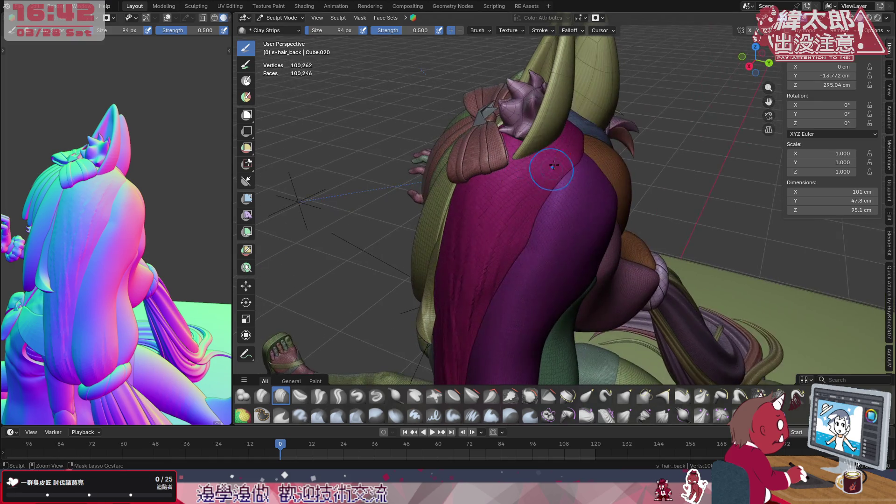
{"action": "left_click_drag", "start_coordinate": [525, 166], "coordinate": [465, 266]}
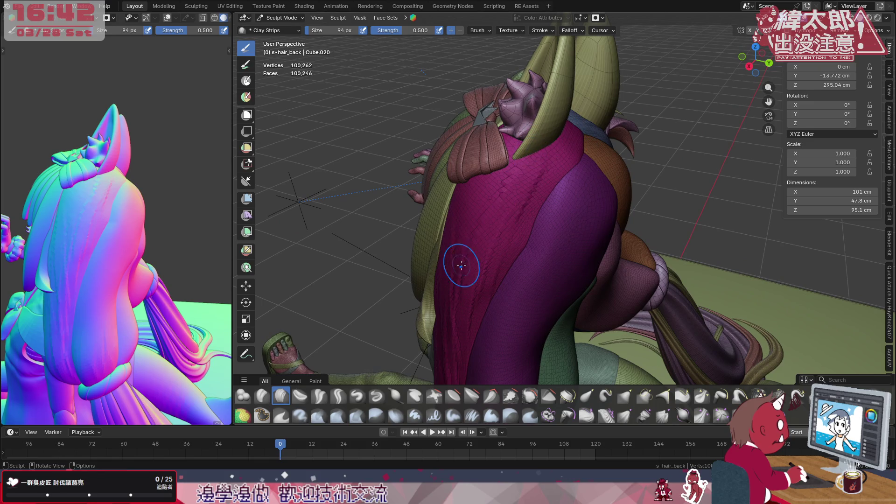
{"action": "left_click_drag", "start_coordinate": [551, 145], "coordinate": [539, 182]}
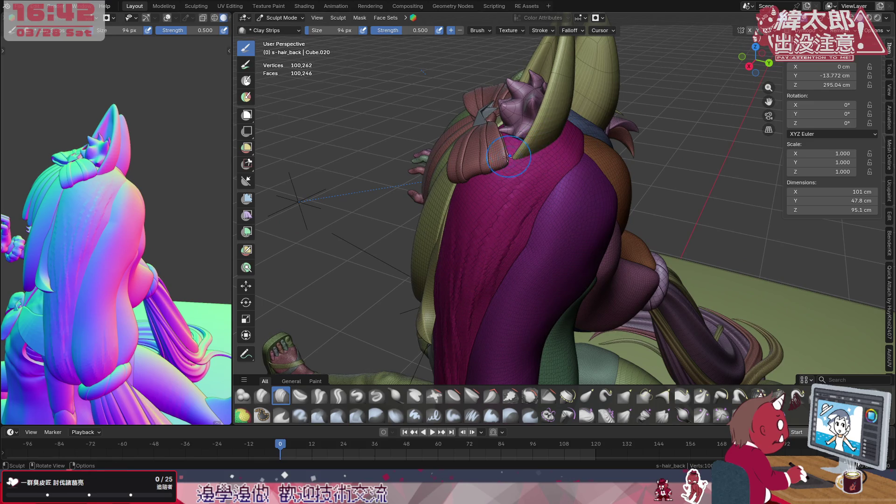
{"action": "left_click_drag", "start_coordinate": [563, 148], "coordinate": [573, 125]}
{"action": "mouse_move", "coordinate": [531, 211]}
{"action": "left_mouse_down"}
{"action": "mouse_move", "coordinate": [567, 136]}
{"action": "mouse_move", "coordinate": [498, 245]}
{"action": "mouse_move", "coordinate": [506, 194]}
{"action": "left_mouse_up"}
{"action": "mouse_move", "coordinate": [506, 194]}
{"action": "middle_mouse_down"}
{"action": "mouse_move", "coordinate": [546, 190]}
{"action": "mouse_move", "coordinate": [550, 180]}
{"action": "middle_mouse_up"}
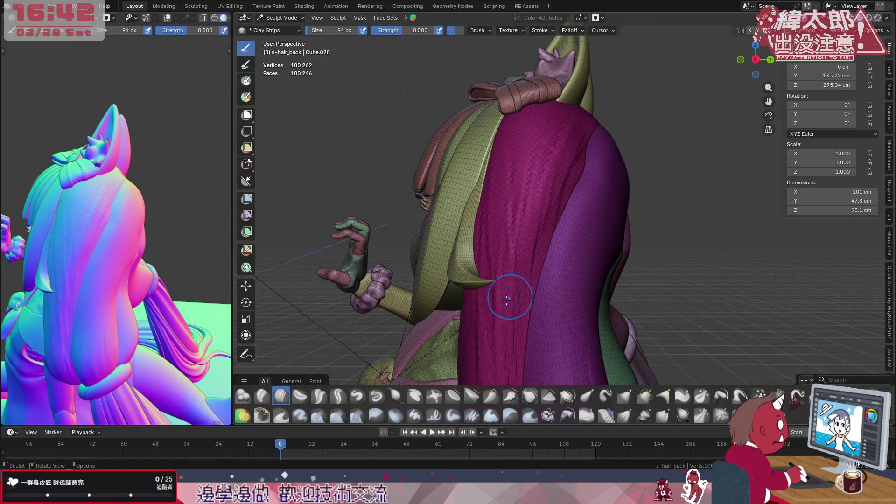
{"action": "left_click", "coordinate": [453, 396]}
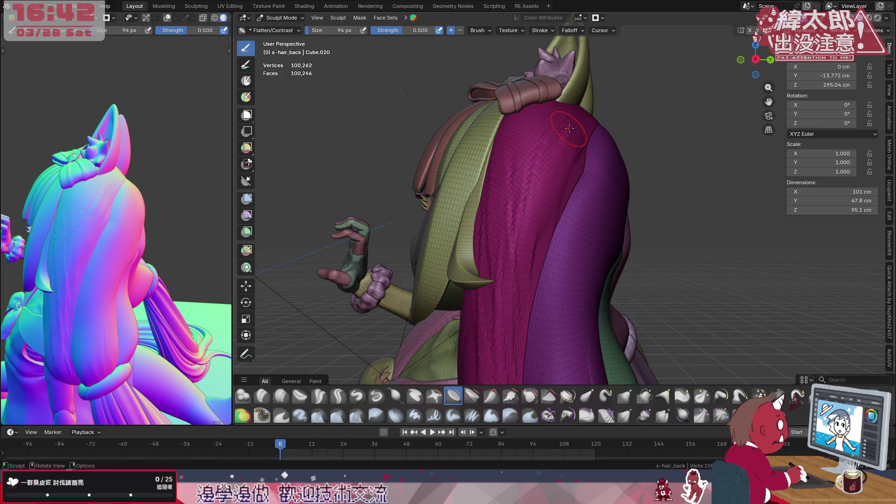
{"action": "key", "text": "ctrl"}
{"action": "mouse_move", "coordinate": [533, 288]}
{"action": "middle_mouse_down"}
{"action": "mouse_move", "coordinate": [516, 269]}
{"action": "mouse_move", "coordinate": [577, 263]}
{"action": "middle_mouse_up"}
{"action": "middle_click_drag", "start_coordinate": [521, 157], "coordinate": [520, 200]}
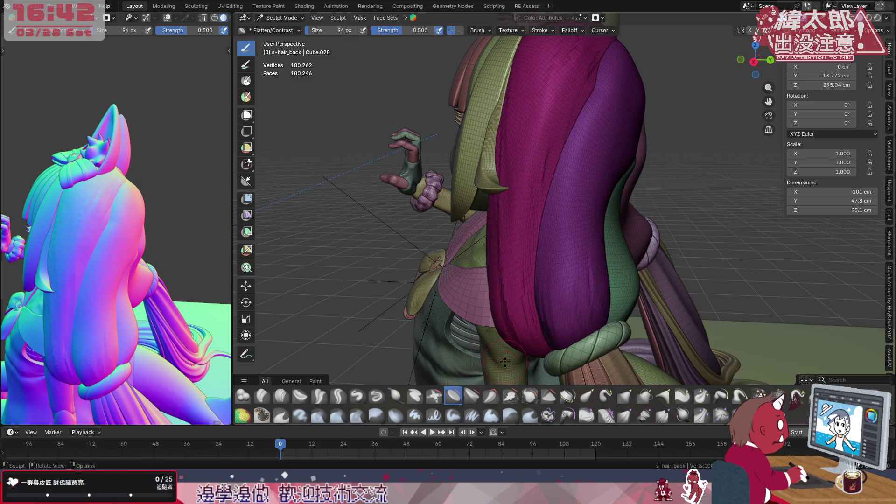
- With Crease Polish, cut a long groove down the magenta strand and crease along its edge
{"action": "left_click", "coordinate": [321, 396]}
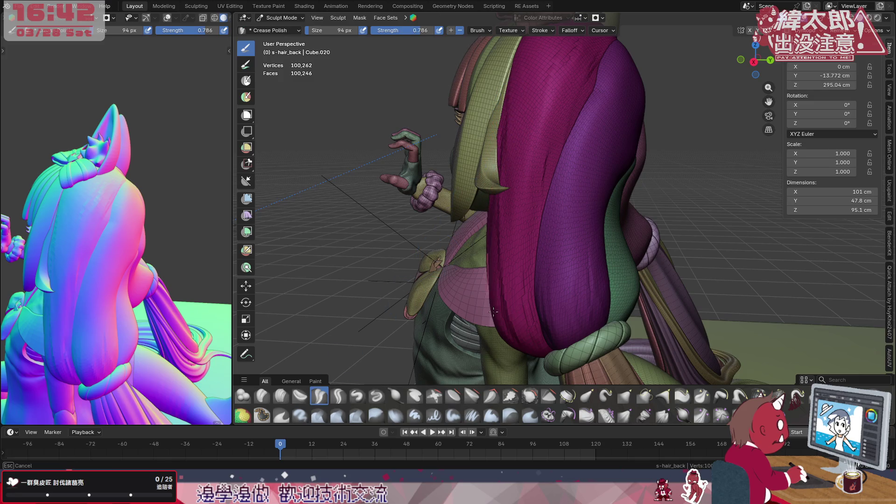
{"action": "mouse_move", "coordinate": [508, 126]}
{"action": "left_mouse_down"}
{"action": "mouse_move", "coordinate": [507, 210]}
{"action": "mouse_move", "coordinate": [528, 356]}
{"action": "left_mouse_up"}
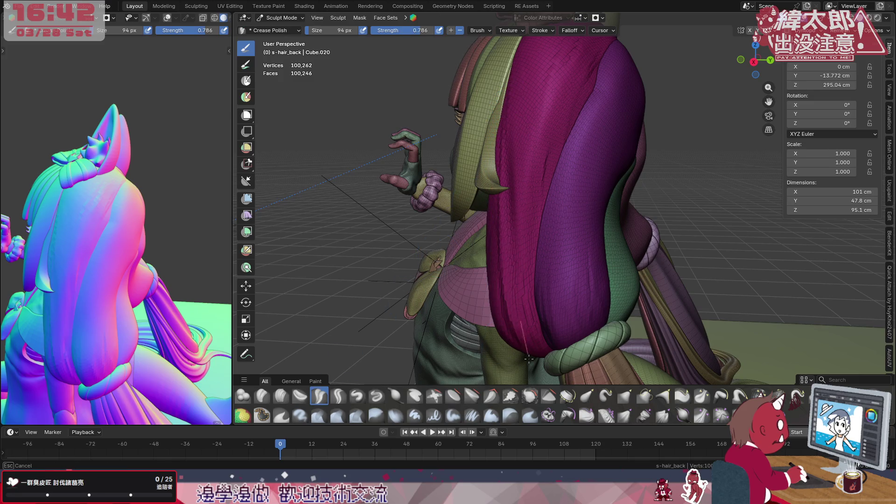
{"action": "left_click_drag", "start_coordinate": [511, 94], "coordinate": [507, 224]}
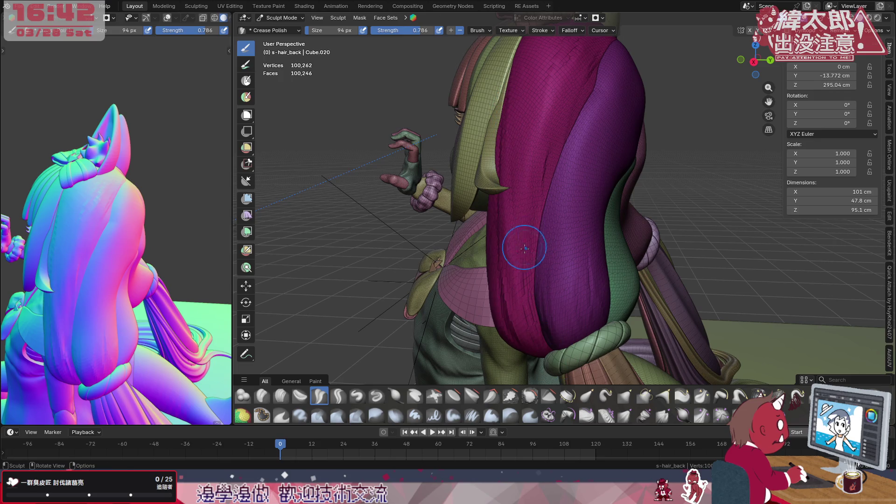
{"action": "middle_click_drag", "start_coordinate": [534, 287], "coordinate": [590, 270]}
{"action": "scroll", "coordinate": [595, 191], "scroll_direction": "up", "scroll_amount": 2}
{"action": "mouse_move", "coordinate": [595, 191]}
{"action": "left_mouse_down"}
{"action": "mouse_move", "coordinate": [607, 147]}
{"action": "mouse_move", "coordinate": [599, 174]}
{"action": "left_mouse_up"}
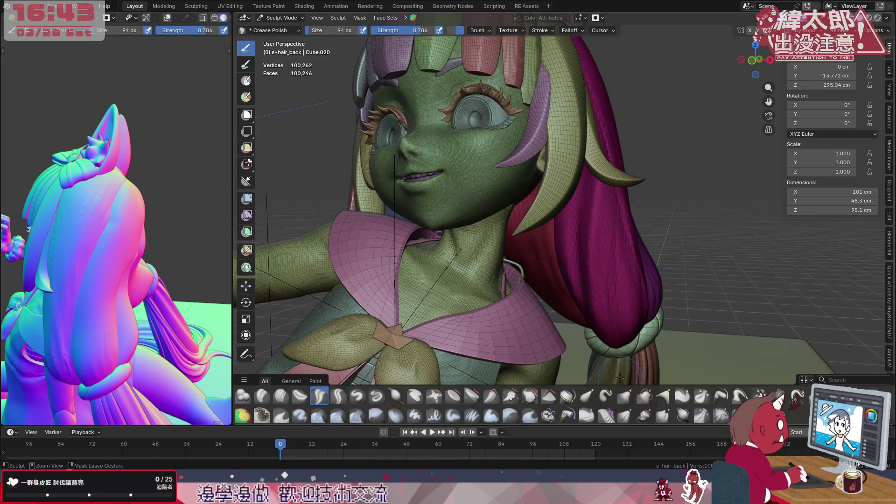
- Check the hair from under the torso toward the hair tie and shrink the brush to 56 px
{"action": "mouse_move", "coordinate": [613, 264]}
{"action": "middle_mouse_down"}
{"action": "mouse_move", "coordinate": [609, 224]}
{"action": "mouse_move", "coordinate": [624, 252]}
{"action": "middle_mouse_up"}
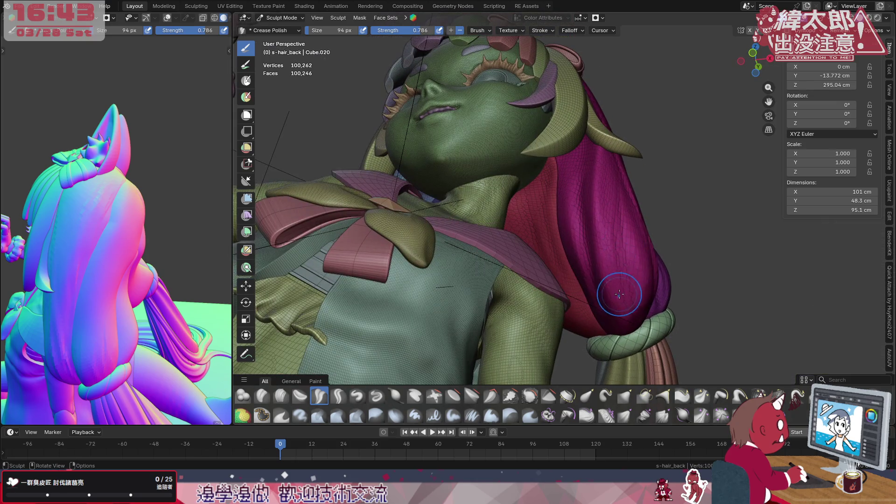
{"action": "middle_click_drag", "start_coordinate": [621, 292], "coordinate": [621, 273]}
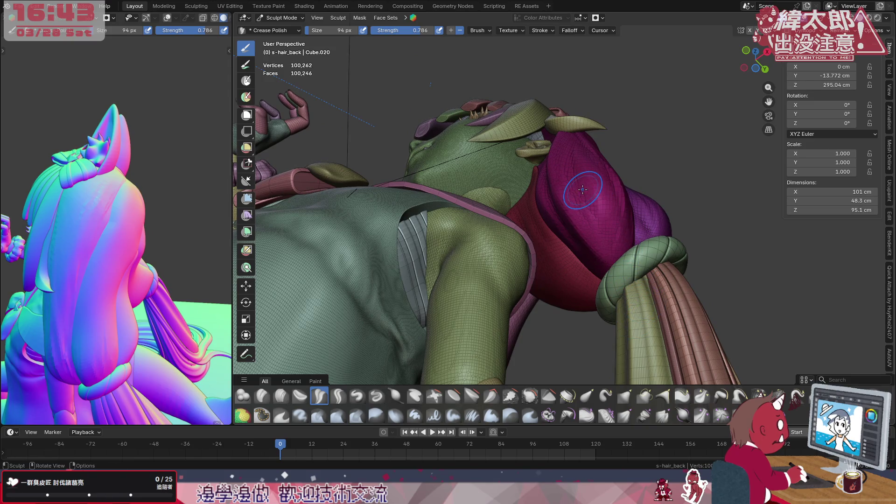
{"action": "key", "text": "bracketleft"}
{"action": "key", "text": "bracketleft"}
{"action": "key", "text": "bracketleft"}
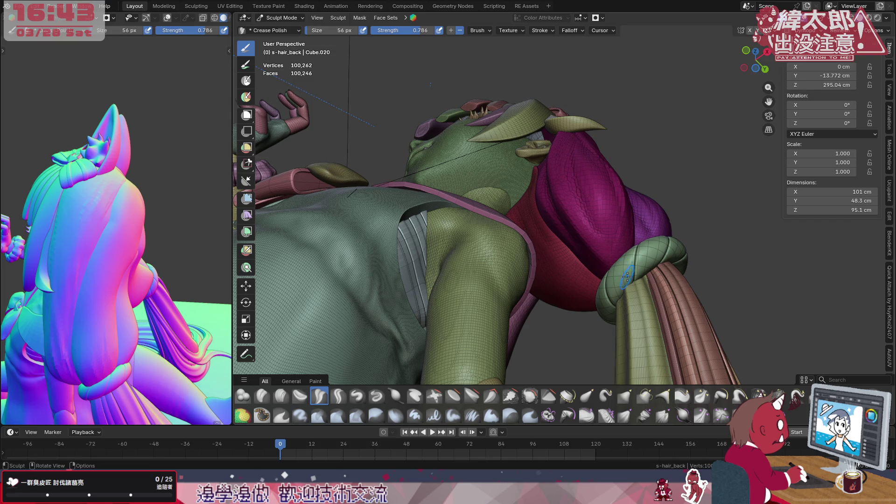
- Draw four short 56 px crease lines down the hair lock above the tie, undoing one stroke
{"action": "left_click_drag", "start_coordinate": [577, 185], "coordinate": [594, 224]}
{"action": "left_click_drag", "start_coordinate": [617, 268], "coordinate": [616, 266]}
{"action": "mouse_move", "coordinate": [614, 198]}
{"action": "left_mouse_down"}
{"action": "mouse_move", "coordinate": [615, 233]}
{"action": "mouse_move", "coordinate": [617, 206]}
{"action": "mouse_move", "coordinate": [617, 216]}
{"action": "left_mouse_up"}
{"action": "left_click_drag", "start_coordinate": [616, 278], "coordinate": [618, 282]}
{"action": "left_click_drag", "start_coordinate": [574, 183], "coordinate": [587, 217]}
{"action": "left_click_drag", "start_coordinate": [625, 271], "coordinate": [625, 273]}
{"action": "key", "text": "ctrl+z"}
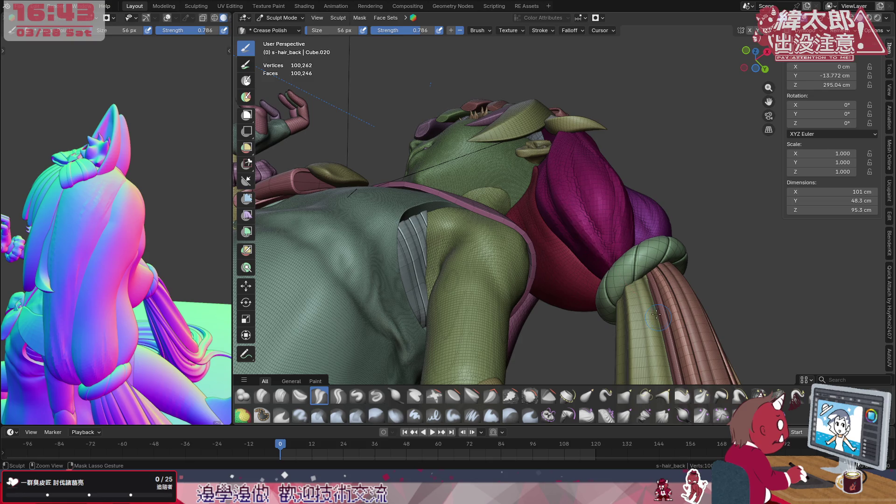
{"action": "left_click_drag", "start_coordinate": [625, 192], "coordinate": [622, 223]}
{"action": "middle_click_drag", "start_coordinate": [623, 223], "coordinate": [615, 260]}
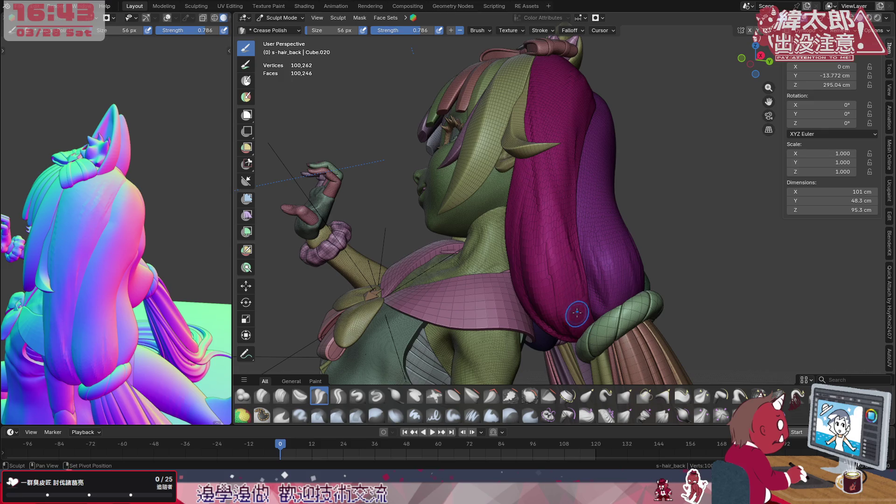
- Crease the upper magenta hair lock with several downward Crease Polish strokes
{"action": "middle_click_drag", "start_coordinate": [582, 289], "coordinate": [540, 180]}
{"action": "left_click_drag", "start_coordinate": [526, 117], "coordinate": [526, 128]}
{"action": "mouse_move", "coordinate": [532, 222]}
{"action": "left_mouse_down"}
{"action": "mouse_move", "coordinate": [556, 280]}
{"action": "mouse_move", "coordinate": [551, 201]}
{"action": "mouse_move", "coordinate": [528, 126]}
{"action": "mouse_move", "coordinate": [571, 299]}
{"action": "left_mouse_up"}
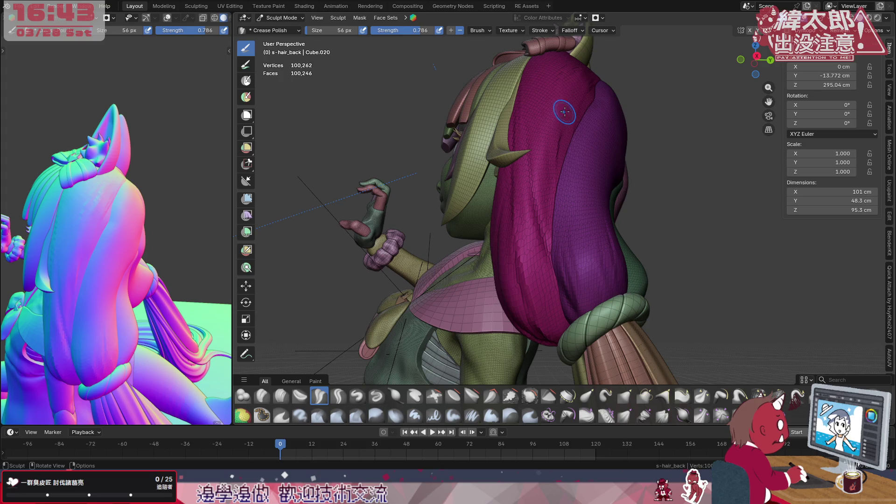
{"action": "mouse_move", "coordinate": [571, 119]}
{"action": "left_mouse_down"}
{"action": "mouse_move", "coordinate": [585, 89]}
{"action": "mouse_move", "coordinate": [575, 98]}
{"action": "mouse_move", "coordinate": [551, 281]}
{"action": "mouse_move", "coordinate": [553, 271]}
{"action": "left_mouse_up"}
{"action": "mouse_move", "coordinate": [558, 96]}
{"action": "left_mouse_down"}
{"action": "mouse_move", "coordinate": [550, 117]}
{"action": "mouse_move", "coordinate": [568, 276]}
{"action": "mouse_move", "coordinate": [550, 107]}
{"action": "left_mouse_up"}
{"action": "left_click_drag", "start_coordinate": [541, 149], "coordinate": [550, 204]}
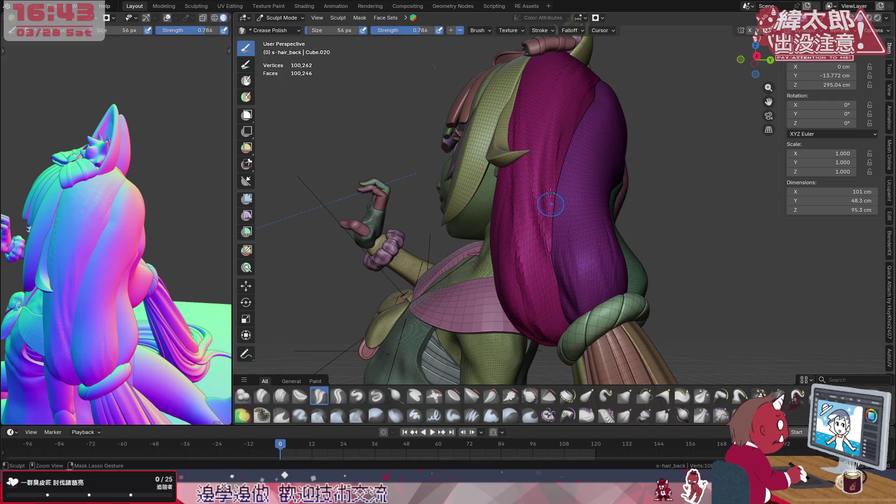
- Sweep more crease marks along the lock from angles above the bow and head
{"action": "mouse_move", "coordinate": [562, 117]}
{"action": "middle_mouse_down"}
{"action": "mouse_move", "coordinate": [571, 141]}
{"action": "mouse_move", "coordinate": [529, 176]}
{"action": "middle_mouse_up"}
{"action": "mouse_move", "coordinate": [540, 123]}
{"action": "left_mouse_down"}
{"action": "mouse_move", "coordinate": [556, 324]}
{"action": "mouse_move", "coordinate": [537, 203]}
{"action": "mouse_move", "coordinate": [555, 124]}
{"action": "left_mouse_up"}
{"action": "middle_click_drag", "start_coordinate": [585, 112], "coordinate": [590, 128]}
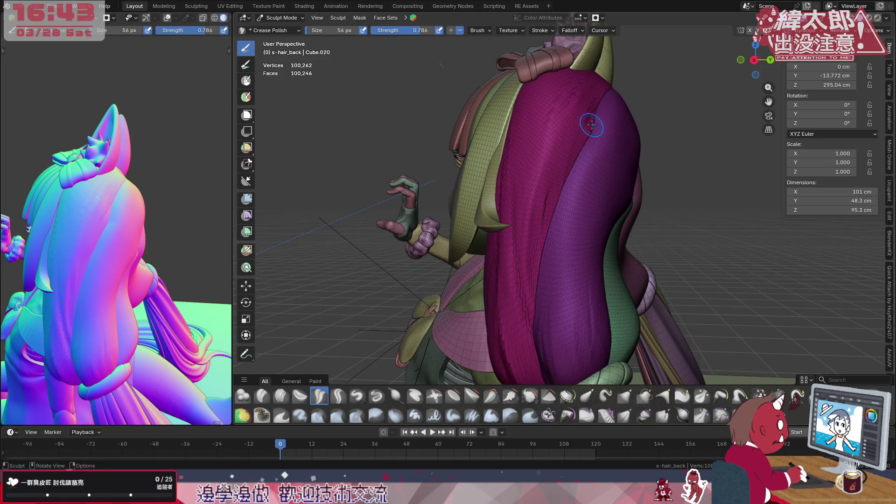
{"action": "mouse_move", "coordinate": [578, 97]}
{"action": "left_mouse_down"}
{"action": "mouse_move", "coordinate": [529, 251]}
{"action": "mouse_move", "coordinate": [544, 105]}
{"action": "mouse_move", "coordinate": [536, 322]}
{"action": "mouse_move", "coordinate": [524, 219]}
{"action": "left_mouse_up"}
{"action": "mouse_move", "coordinate": [553, 152]}
{"action": "middle_mouse_down"}
{"action": "mouse_move", "coordinate": [577, 211]}
{"action": "mouse_move", "coordinate": [607, 220]}
{"action": "mouse_move", "coordinate": [530, 231]}
{"action": "middle_mouse_up"}
{"action": "middle_click_drag", "start_coordinate": [563, 194], "coordinate": [572, 262]}
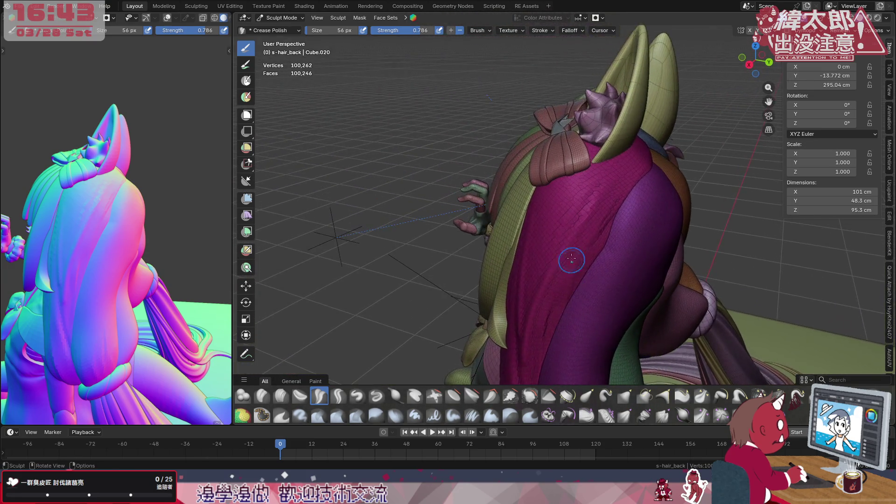
{"action": "left_click_drag", "start_coordinate": [523, 303], "coordinate": [535, 266]}
{"action": "left_click_drag", "start_coordinate": [525, 315], "coordinate": [527, 282]}
{"action": "left_click_drag", "start_coordinate": [638, 140], "coordinate": [626, 154]}
- Enlarge the Crease Polish brush to 122 px and crease the upper magenta hair
{"action": "key", "text": "f"}
{"action": "left_click", "coordinate": [526, 294]}
{"action": "mouse_move", "coordinate": [526, 293]}
{"action": "left_mouse_down"}
{"action": "mouse_move", "coordinate": [555, 210]}
{"action": "mouse_move", "coordinate": [607, 158]}
{"action": "left_mouse_up"}
{"action": "mouse_move", "coordinate": [628, 196]}
{"action": "middle_mouse_down"}
{"action": "mouse_move", "coordinate": [607, 204]}
{"action": "mouse_move", "coordinate": [581, 156]}
{"action": "mouse_move", "coordinate": [619, 171]}
{"action": "middle_mouse_up"}
{"action": "mouse_move", "coordinate": [619, 171]}
{"action": "left_mouse_down"}
{"action": "mouse_move", "coordinate": [628, 156]}
{"action": "mouse_move", "coordinate": [588, 194]}
{"action": "mouse_move", "coordinate": [637, 154]}
{"action": "mouse_move", "coordinate": [586, 194]}
{"action": "mouse_move", "coordinate": [602, 215]}
{"action": "left_mouse_up"}
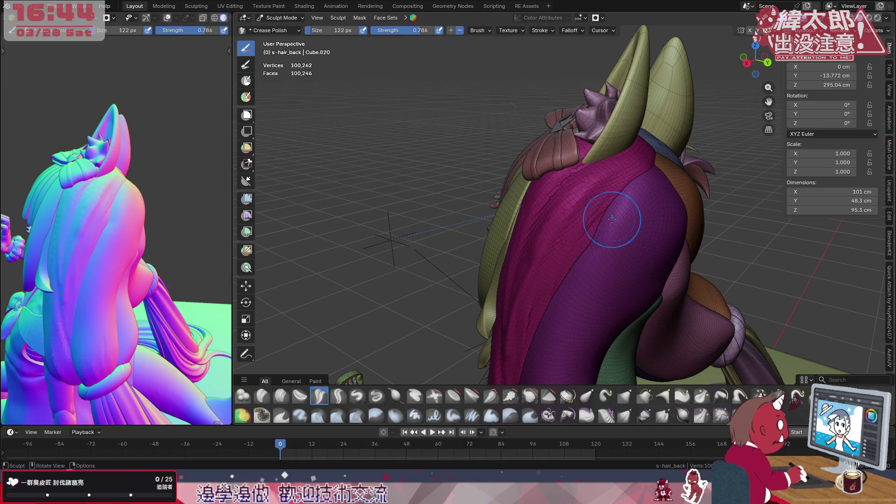
- Stroke crease grooves along the magenta hair, including near the horn base
{"action": "left_click_drag", "start_coordinate": [634, 156], "coordinate": [616, 166]}
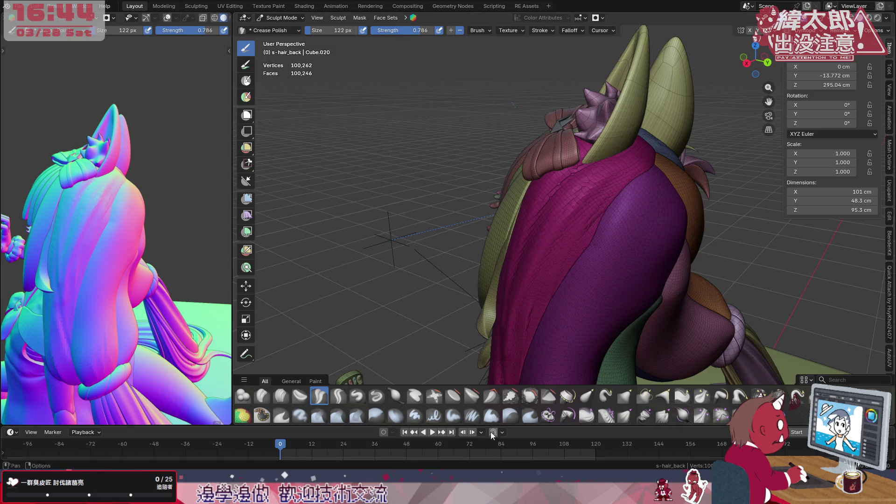
{"action": "left_click_drag", "start_coordinate": [646, 151], "coordinate": [565, 227]}
{"action": "left_click_drag", "start_coordinate": [646, 147], "coordinate": [650, 158]}
{"action": "mouse_move", "coordinate": [620, 184]}
{"action": "left_mouse_down"}
{"action": "mouse_move", "coordinate": [653, 140]}
{"action": "mouse_move", "coordinate": [619, 192]}
{"action": "left_mouse_up"}
{"action": "left_click_drag", "start_coordinate": [544, 276], "coordinate": [520, 371]}
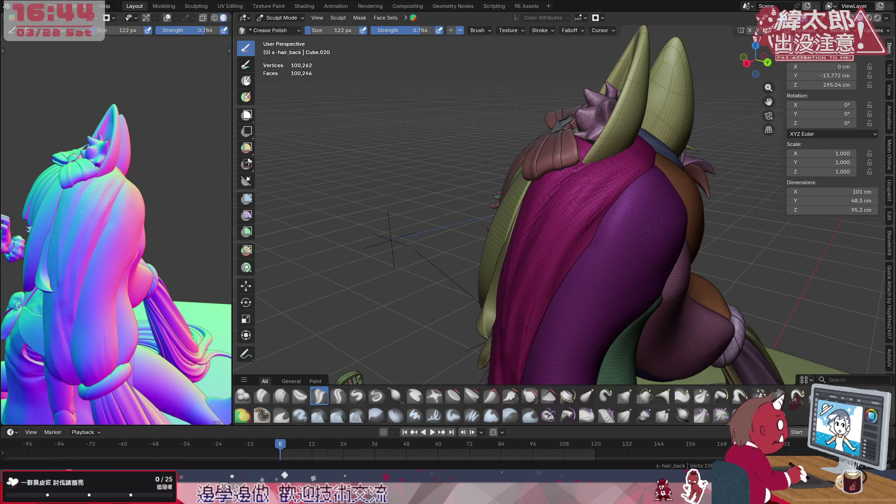
{"action": "mouse_move", "coordinate": [612, 239]}
{"action": "middle_mouse_down"}
{"action": "mouse_move", "coordinate": [633, 191]}
{"action": "mouse_move", "coordinate": [640, 196]}
{"action": "mouse_move", "coordinate": [625, 215]}
{"action": "middle_mouse_up"}
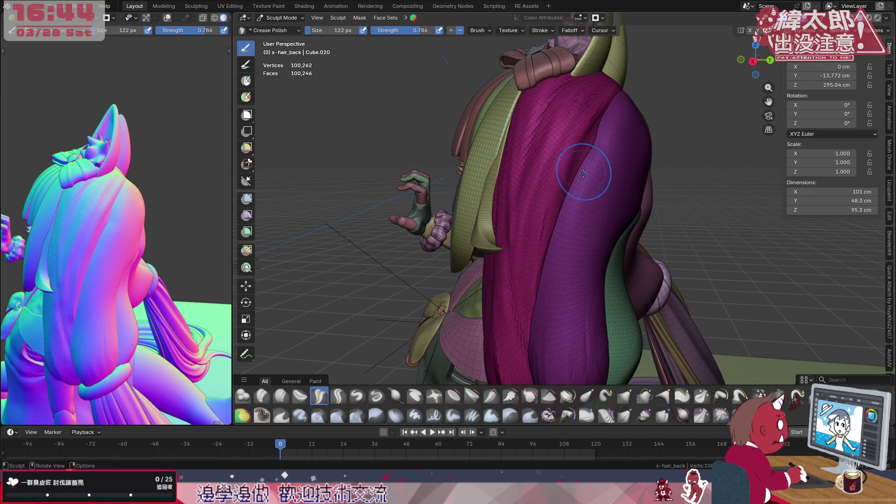
- Reduce the Crease Polish brush to 86 px and view the back of the head
{"action": "key", "text": "f"}
{"action": "left_click", "coordinate": [542, 210]}
{"action": "middle_click_drag", "start_coordinate": [550, 208], "coordinate": [584, 233]}
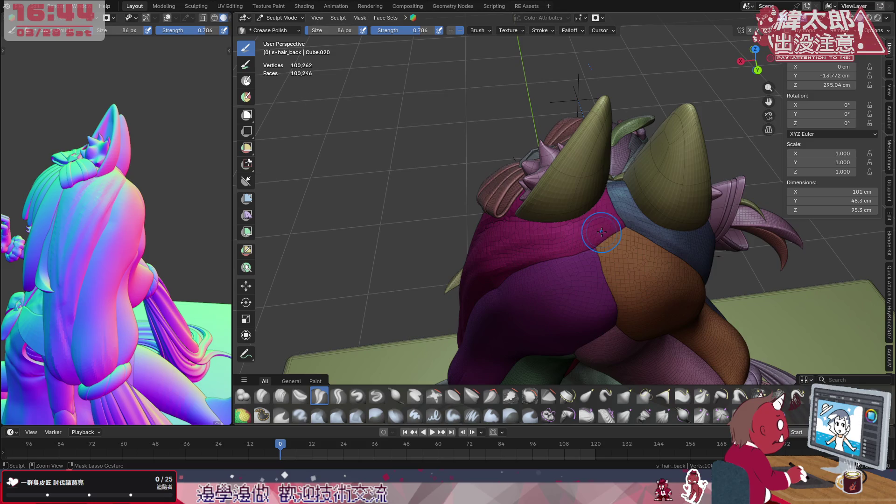
- Draw three 86 px crease lines across the top of the magenta hair toward the horn base
{"action": "left_click_drag", "start_coordinate": [616, 212], "coordinate": [626, 211]}
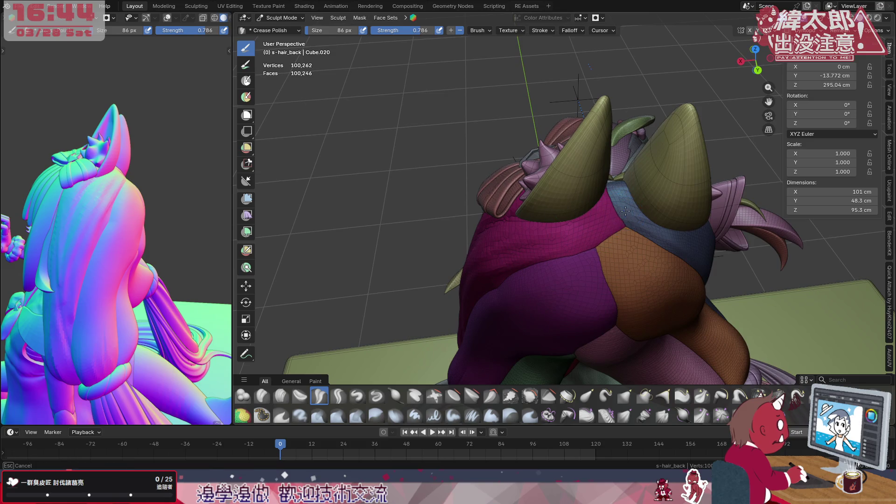
{"action": "mouse_move", "coordinate": [494, 258]}
{"action": "left_mouse_down"}
{"action": "mouse_move", "coordinate": [603, 215]}
{"action": "mouse_move", "coordinate": [612, 221]}
{"action": "left_mouse_up"}
{"action": "left_click_drag", "start_coordinate": [522, 259], "coordinate": [523, 257]}
{"action": "middle_click_drag", "start_coordinate": [580, 210], "coordinate": [634, 207]}
{"action": "left_click_drag", "start_coordinate": [633, 207], "coordinate": [536, 281]}
{"action": "mouse_move", "coordinate": [625, 193]}
{"action": "left_mouse_down"}
{"action": "mouse_move", "coordinate": [573, 238]}
{"action": "mouse_move", "coordinate": [504, 266]}
{"action": "mouse_move", "coordinate": [637, 203]}
{"action": "mouse_move", "coordinate": [536, 259]}
{"action": "left_mouse_up"}
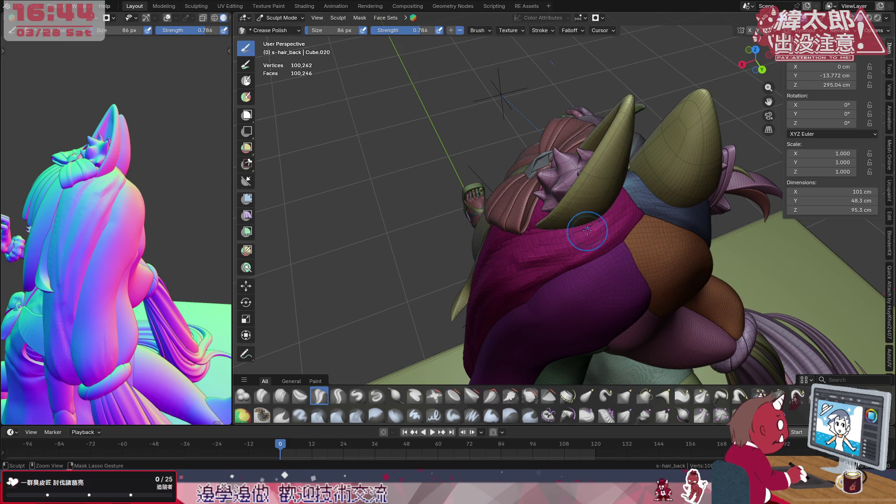
{"action": "left_click_drag", "start_coordinate": [616, 197], "coordinate": [623, 206]}
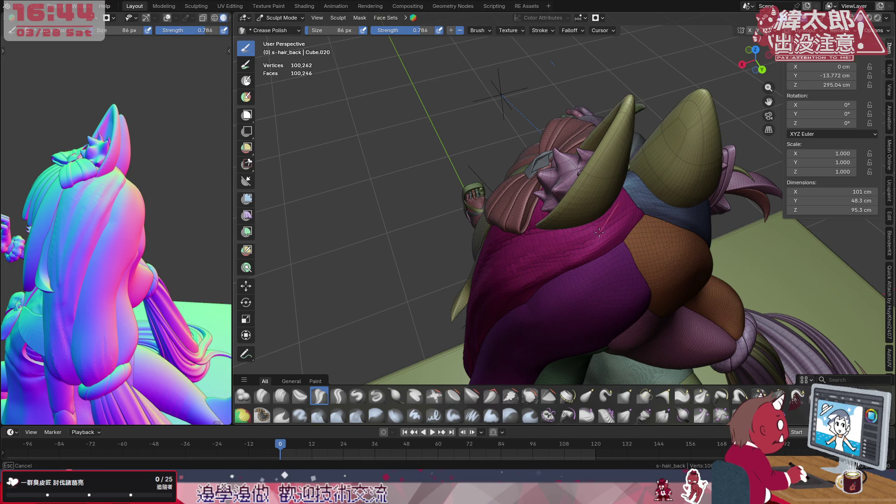
{"action": "left_click_drag", "start_coordinate": [542, 251], "coordinate": [507, 256]}
{"action": "mouse_move", "coordinate": [506, 255]}
{"action": "middle_mouse_down"}
{"action": "mouse_move", "coordinate": [636, 220]}
{"action": "mouse_move", "coordinate": [669, 196]}
{"action": "middle_mouse_up"}
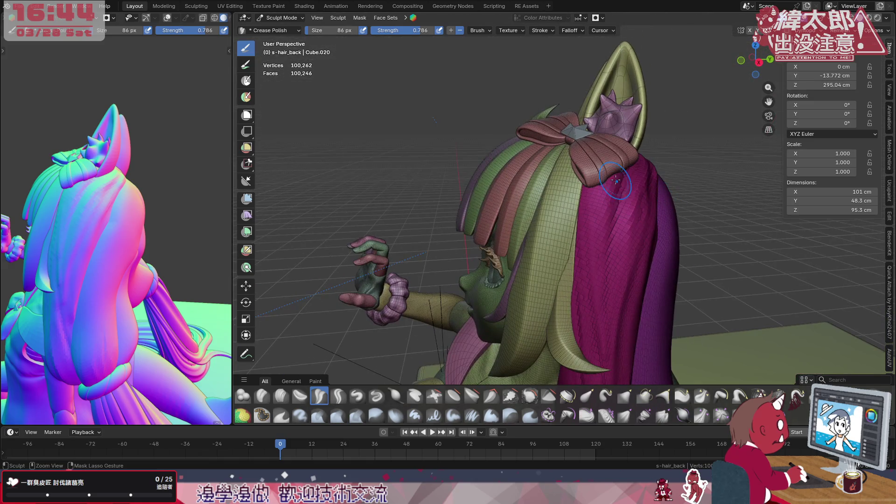
- Draw a vertical and a tilted crease down the magenta hair, then frame the back hair
{"action": "mouse_move", "coordinate": [593, 217]}
{"action": "left_mouse_down"}
{"action": "mouse_move", "coordinate": [589, 268]}
{"action": "mouse_move", "coordinate": [600, 304]}
{"action": "left_mouse_up"}
{"action": "mouse_move", "coordinate": [602, 338]}
{"action": "left_mouse_down"}
{"action": "mouse_move", "coordinate": [615, 378]}
{"action": "mouse_move", "coordinate": [614, 176]}
{"action": "left_mouse_up"}
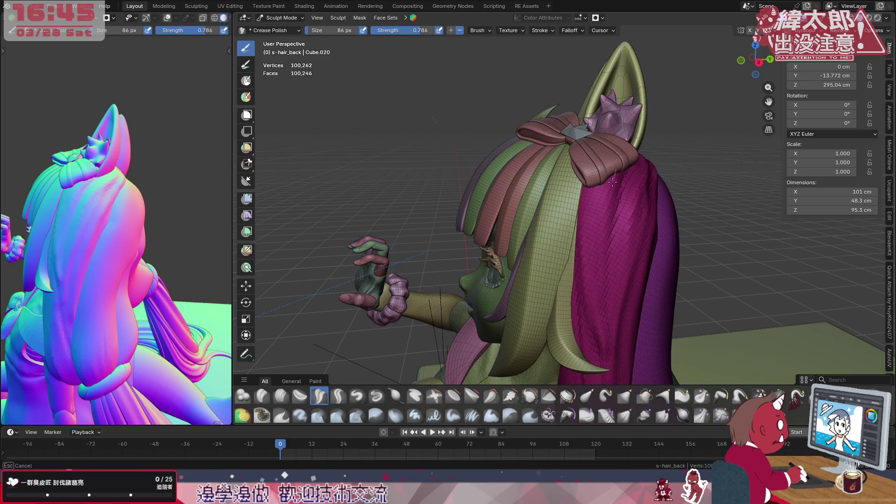
{"action": "middle_click_drag", "start_coordinate": [626, 264], "coordinate": [619, 163], "text": "shift"}
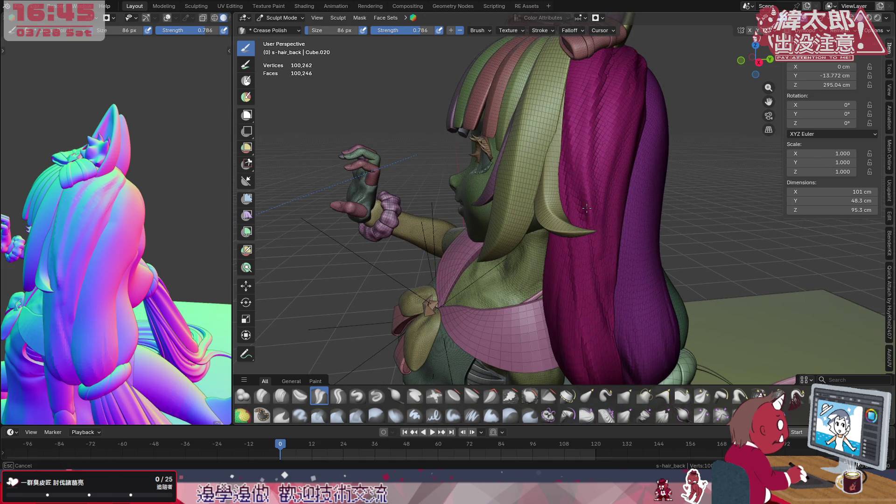
{"action": "middle_click_drag", "start_coordinate": [663, 299], "coordinate": [672, 248]}
{"action": "mouse_move", "coordinate": [632, 224]}
{"action": "middle_mouse_down"}
{"action": "mouse_move", "coordinate": [550, 197]}
{"action": "mouse_move", "coordinate": [536, 224]}
{"action": "mouse_move", "coordinate": [595, 195]}
{"action": "middle_mouse_up"}
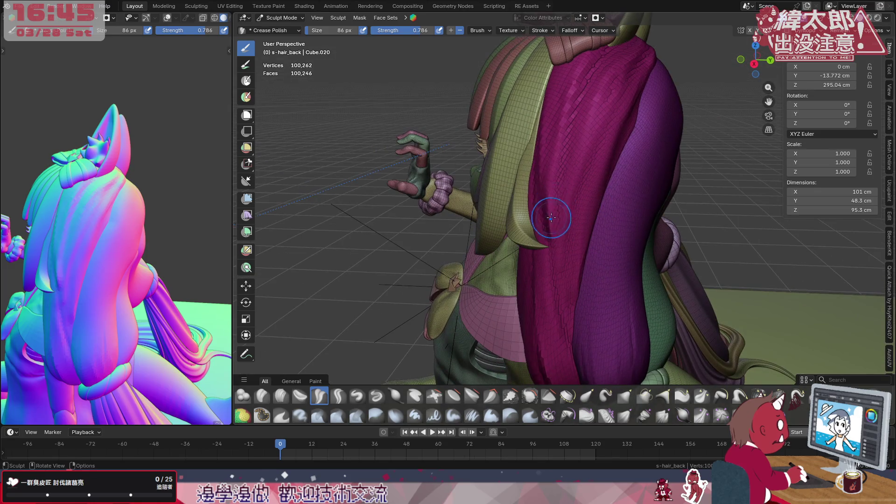
- Smooth away the bright crease streaks and carve a thin crease down the hair
{"action": "left_click_drag", "start_coordinate": [550, 223], "coordinate": [550, 196]}
{"action": "left_click_drag", "start_coordinate": [574, 359], "coordinate": [567, 333]}
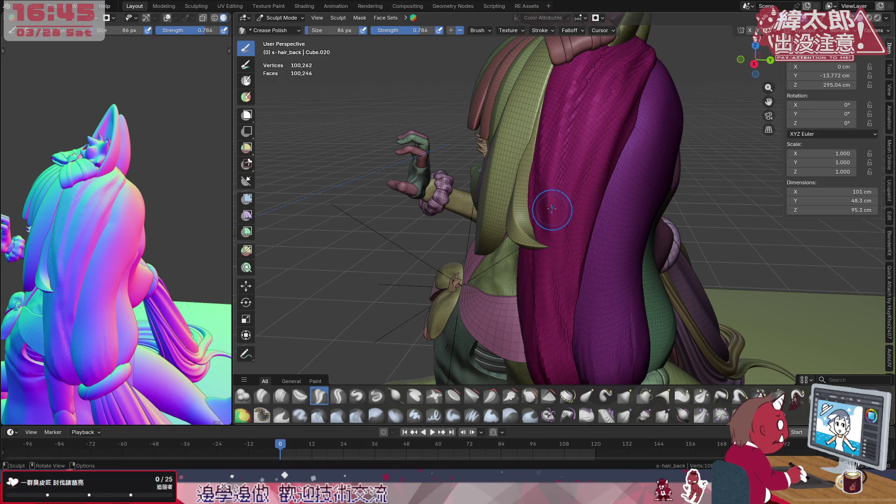
{"action": "left_click_drag", "start_coordinate": [549, 201], "coordinate": [546, 241]}
{"action": "mouse_move", "coordinate": [558, 326]}
{"action": "left_mouse_down"}
{"action": "mouse_move", "coordinate": [580, 340]}
{"action": "mouse_move", "coordinate": [556, 168]}
{"action": "mouse_move", "coordinate": [546, 227]}
{"action": "left_mouse_up"}
{"action": "left_click_drag", "start_coordinate": [574, 362], "coordinate": [566, 236]}
{"action": "mouse_move", "coordinate": [566, 236]}
{"action": "middle_mouse_down"}
{"action": "mouse_move", "coordinate": [594, 164]}
{"action": "mouse_move", "coordinate": [584, 176]}
{"action": "middle_mouse_up"}
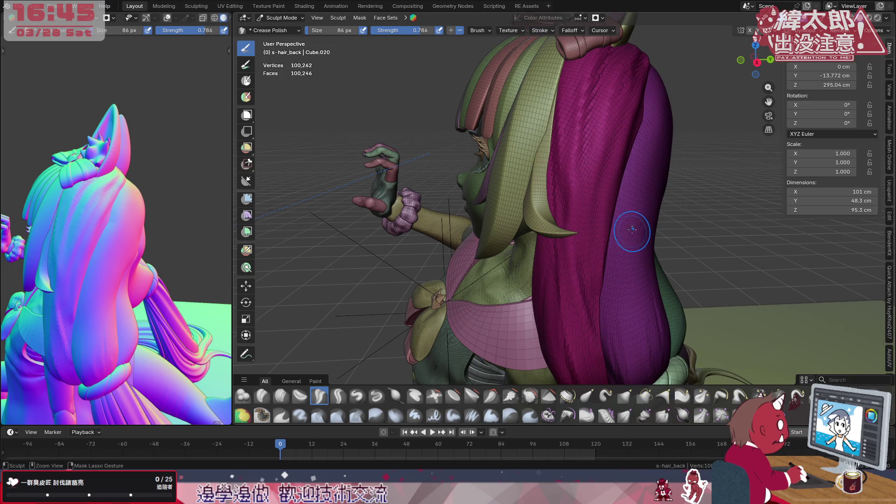
- Try Flatten/Contrast, then switch to the Crease Sharp brush at strength 0.600
{"action": "left_click", "coordinate": [452, 396]}
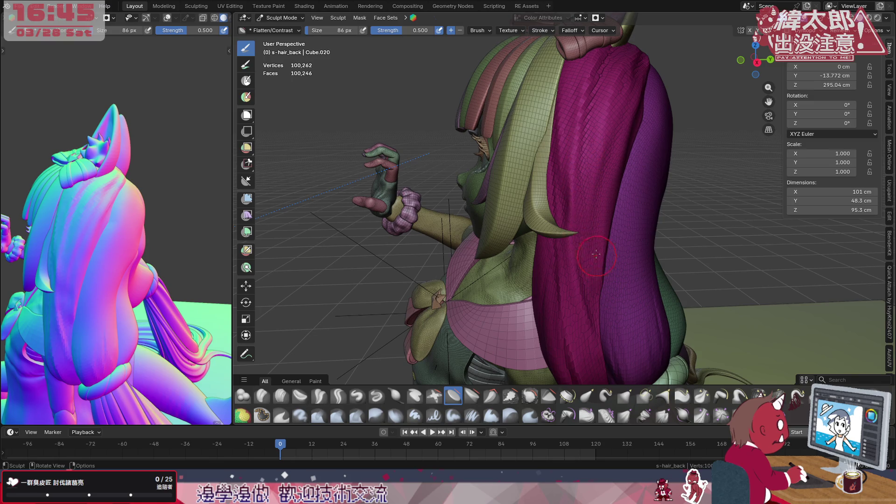
{"action": "mouse_move", "coordinate": [592, 209]}
{"action": "middle_mouse_down"}
{"action": "mouse_move", "coordinate": [467, 224]}
{"action": "mouse_move", "coordinate": [548, 274]}
{"action": "mouse_move", "coordinate": [563, 217]}
{"action": "mouse_move", "coordinate": [554, 212]}
{"action": "mouse_move", "coordinate": [609, 183]}
{"action": "mouse_move", "coordinate": [661, 187]}
{"action": "mouse_move", "coordinate": [611, 186]}
{"action": "mouse_move", "coordinate": [639, 225]}
{"action": "middle_mouse_up"}
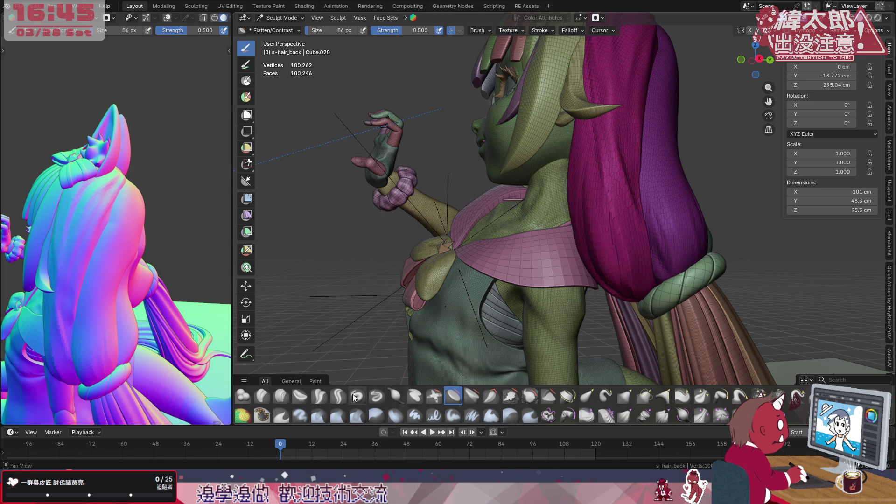
{"action": "left_click", "coordinate": [339, 396]}
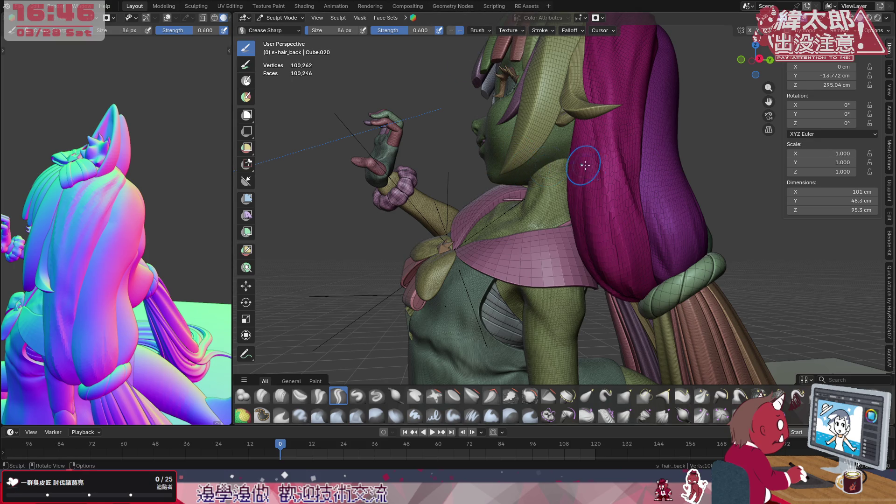
{"action": "scroll", "coordinate": [634, 222], "scroll_direction": "up", "scroll_amount": 1}
- Cut a sharp crease into the centred magenta hair with Crease Sharp
{"action": "mouse_move", "coordinate": [635, 223]}
{"action": "middle_mouse_down"}
{"action": "mouse_move", "coordinate": [653, 186]}
{"action": "mouse_move", "coordinate": [569, 210]}
{"action": "mouse_move", "coordinate": [508, 244]}
{"action": "middle_mouse_up"}
{"action": "mouse_move", "coordinate": [432, 227]}
{"action": "left_mouse_down"}
{"action": "mouse_move", "coordinate": [433, 164]}
{"action": "mouse_move", "coordinate": [464, 256]}
{"action": "mouse_move", "coordinate": [432, 161]}
{"action": "mouse_move", "coordinate": [436, 131]}
{"action": "mouse_move", "coordinate": [441, 219]}
{"action": "left_mouse_up"}
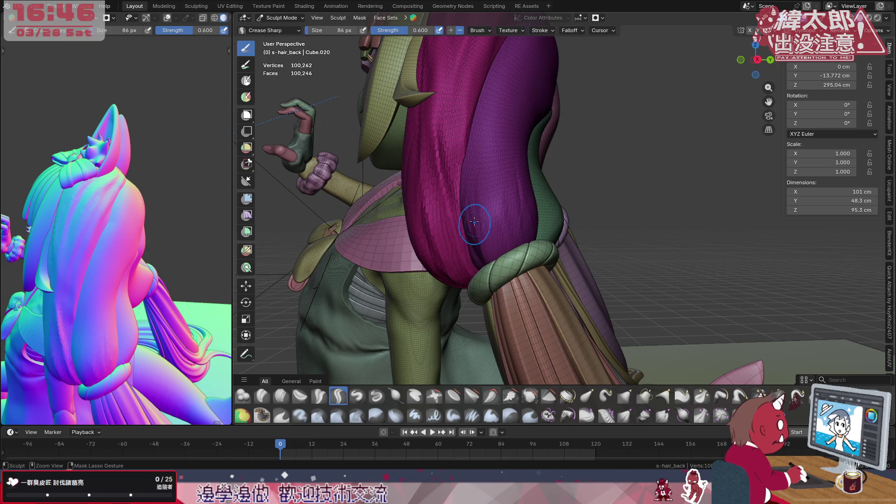
{"action": "middle_click_drag", "start_coordinate": [464, 230], "coordinate": [437, 297]}
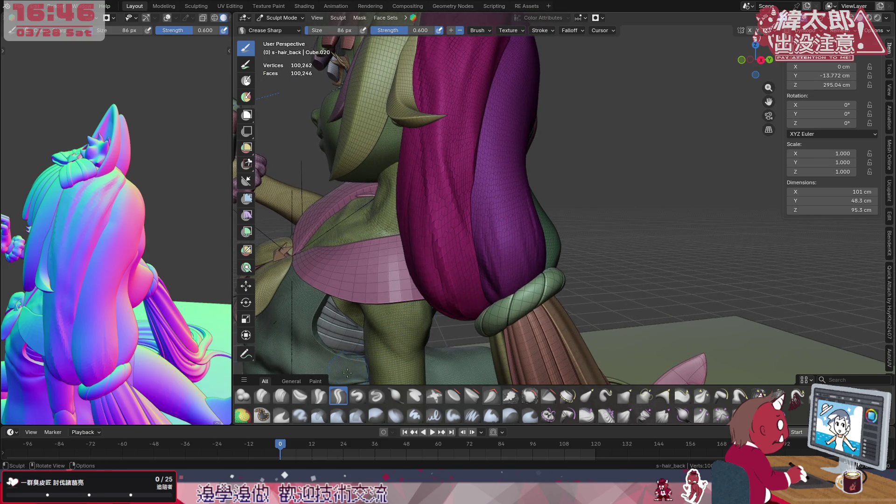
- Carve Crease Polish grooves up the magenta hair to the hair band and on the upper hair
{"action": "left_click", "coordinate": [319, 396]}
{"action": "left_click_drag", "start_coordinate": [446, 150], "coordinate": [452, 213]}
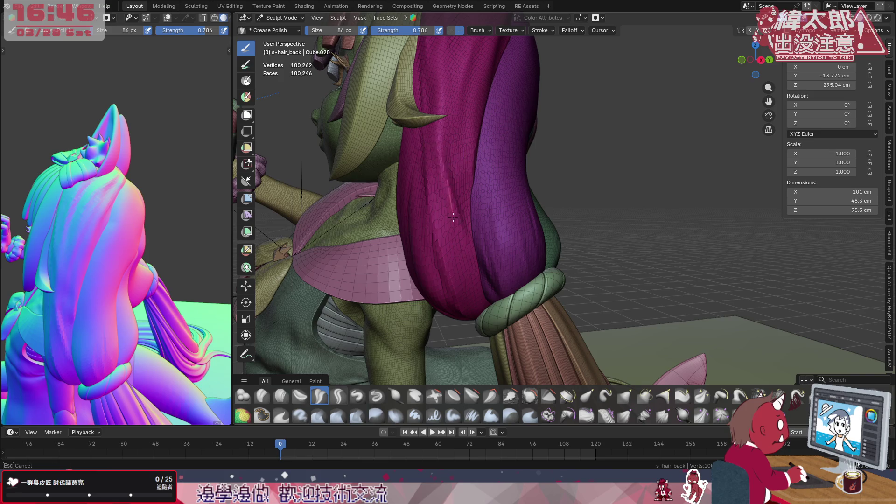
{"action": "left_click_drag", "start_coordinate": [490, 320], "coordinate": [443, 175]}
{"action": "left_click_drag", "start_coordinate": [483, 313], "coordinate": [480, 308]}
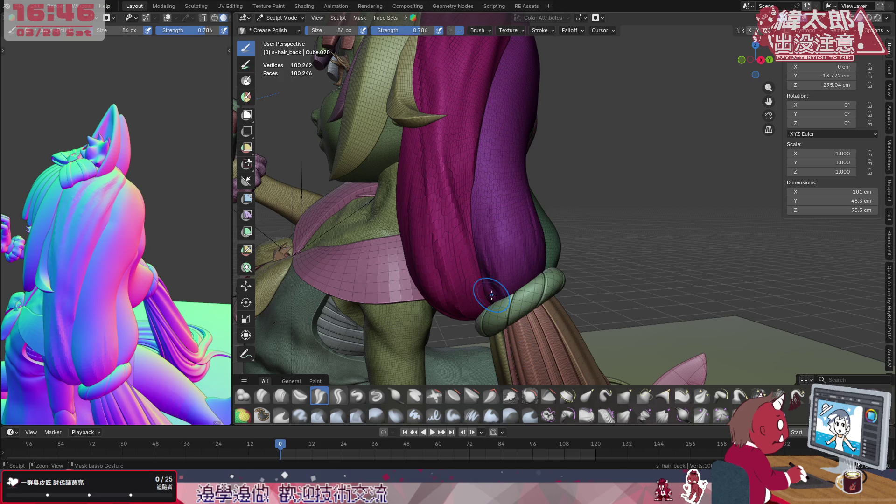
{"action": "mouse_move", "coordinate": [456, 195]}
{"action": "left_mouse_down"}
{"action": "mouse_move", "coordinate": [503, 286]}
{"action": "mouse_move", "coordinate": [460, 238]}
{"action": "left_mouse_up"}
{"action": "middle_click_drag", "start_coordinate": [483, 289], "coordinate": [479, 228]}
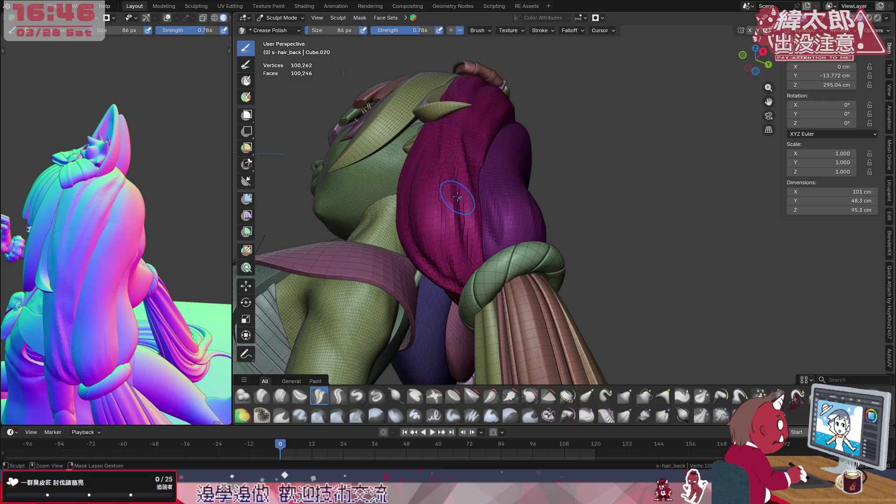
{"action": "middle_click_drag", "start_coordinate": [482, 108], "coordinate": [492, 109]}
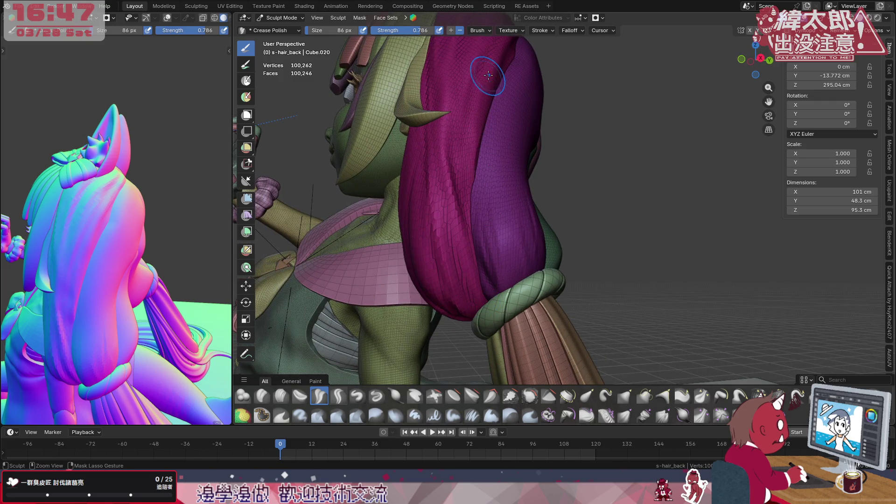
{"action": "middle_click_drag", "start_coordinate": [506, 104], "coordinate": [490, 106]}
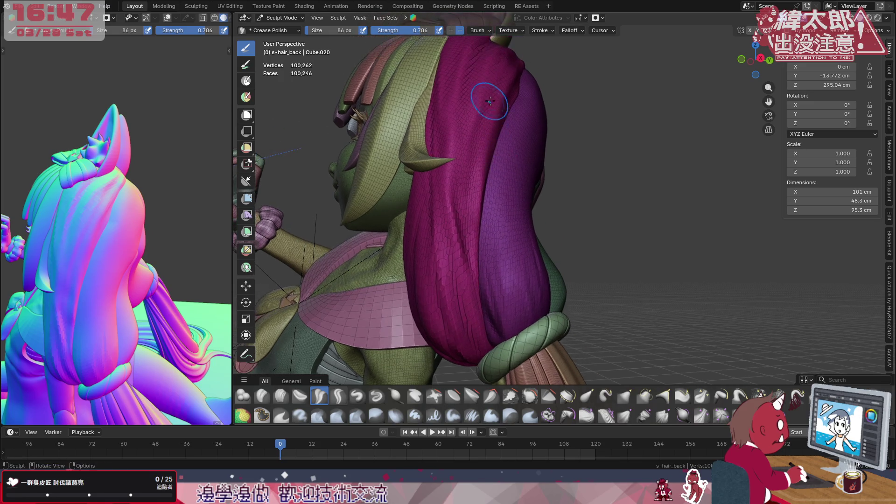
- Shrink the brush to 68 px, crease down the strand, and select Clay Strips
{"action": "key", "text": "f"}
{"action": "left_click", "coordinate": [470, 124]}
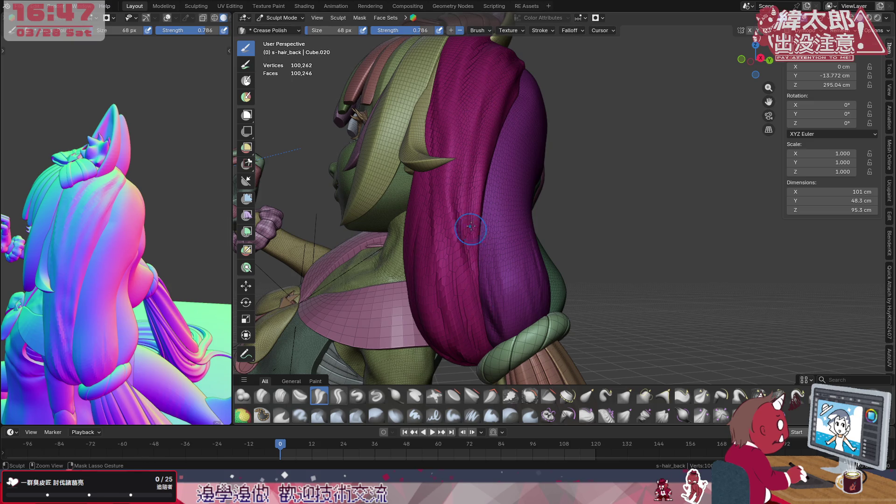
{"action": "left_click_drag", "start_coordinate": [475, 133], "coordinate": [470, 261]}
{"action": "left_click", "coordinate": [281, 396]}
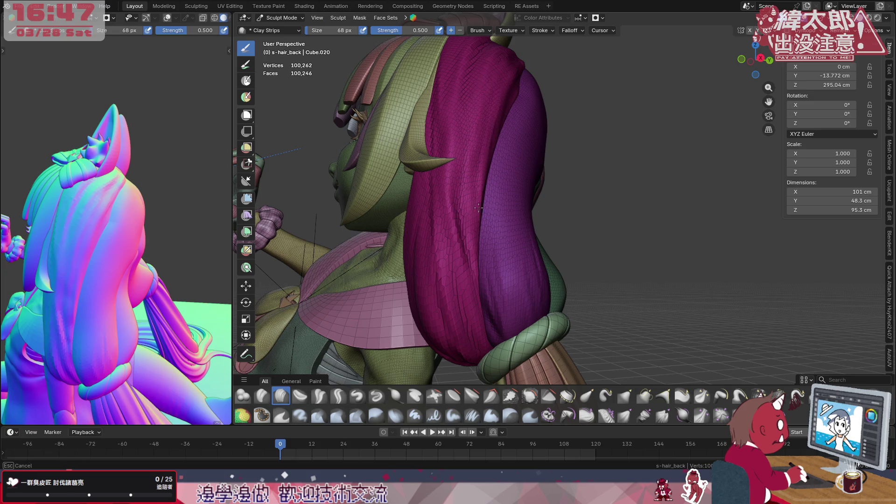
{"action": "mouse_move", "coordinate": [514, 124]}
{"action": "middle_mouse_down"}
{"action": "mouse_move", "coordinate": [498, 124]}
{"action": "mouse_move", "coordinate": [524, 170]}
{"action": "middle_mouse_up"}
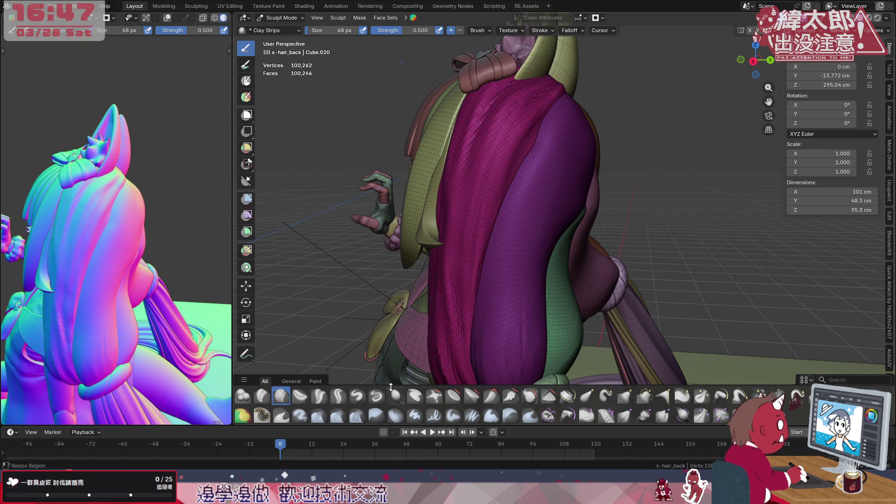
{"action": "left_click", "coordinate": [453, 396]}
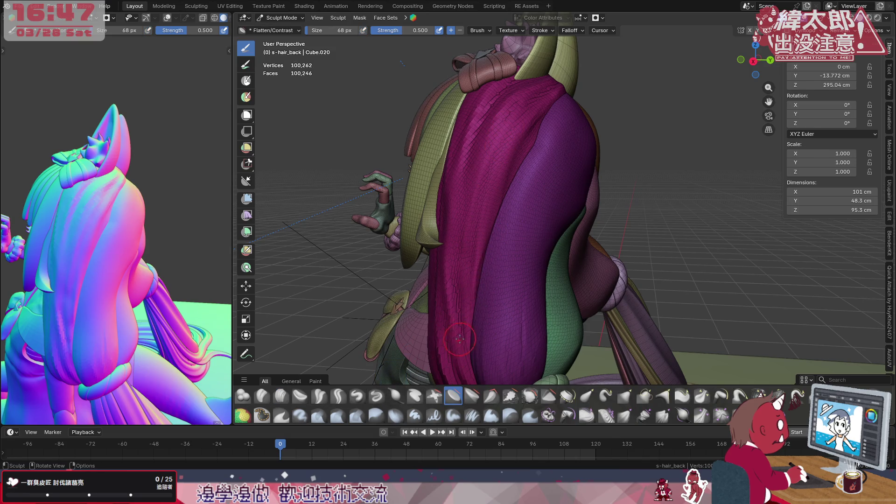
{"action": "left_click_drag", "start_coordinate": [479, 212], "coordinate": [497, 177]}
{"action": "middle_click_drag", "start_coordinate": [489, 187], "coordinate": [525, 229]}
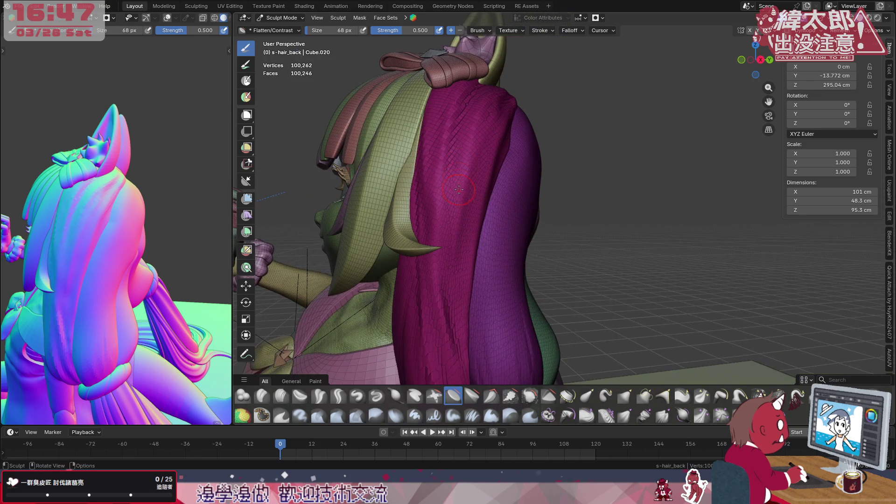
{"action": "left_click", "coordinate": [470, 395]}
{"action": "mouse_move", "coordinate": [459, 130]}
{"action": "left_mouse_down"}
{"action": "mouse_move", "coordinate": [444, 219]}
{"action": "mouse_move", "coordinate": [461, 172]}
{"action": "left_mouse_up"}
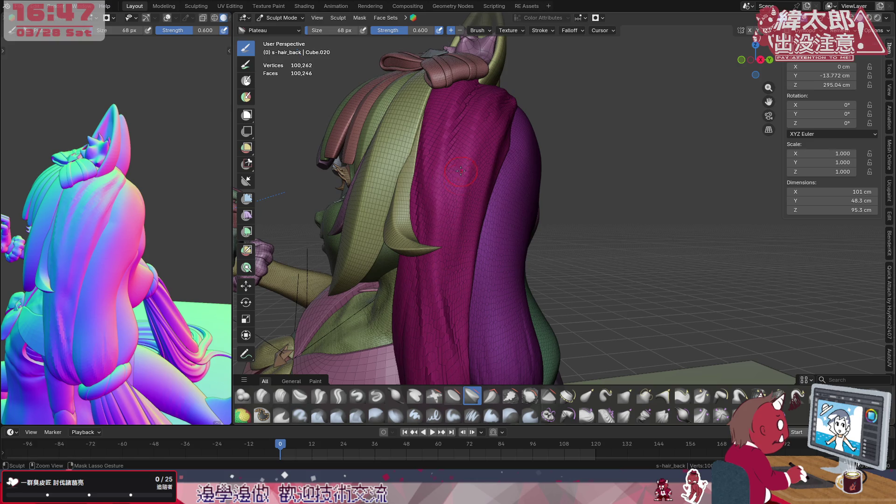
{"action": "mouse_move", "coordinate": [451, 218]}
{"action": "left_mouse_down"}
{"action": "mouse_move", "coordinate": [456, 248]}
{"action": "mouse_move", "coordinate": [459, 163]}
{"action": "left_mouse_up"}
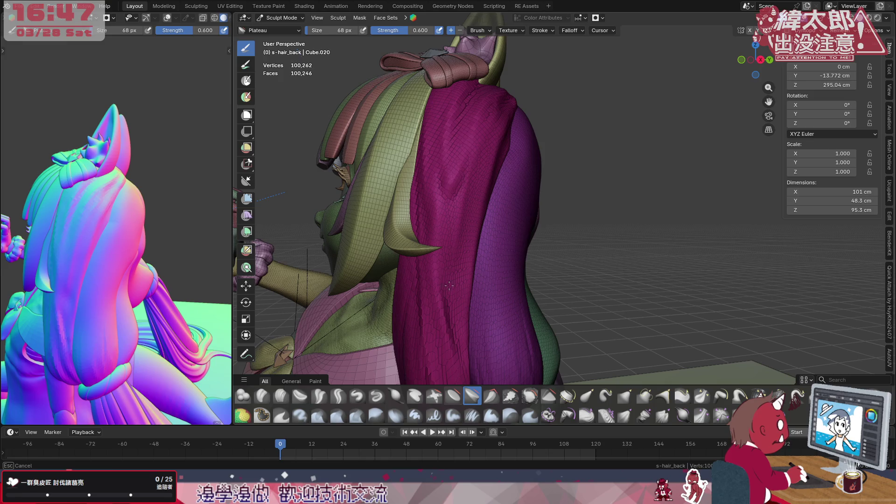
{"action": "mouse_move", "coordinate": [466, 189]}
{"action": "middle_mouse_down"}
{"action": "mouse_move", "coordinate": [515, 190]}
{"action": "mouse_move", "coordinate": [548, 246]}
{"action": "mouse_move", "coordinate": [590, 218]}
{"action": "middle_mouse_up"}
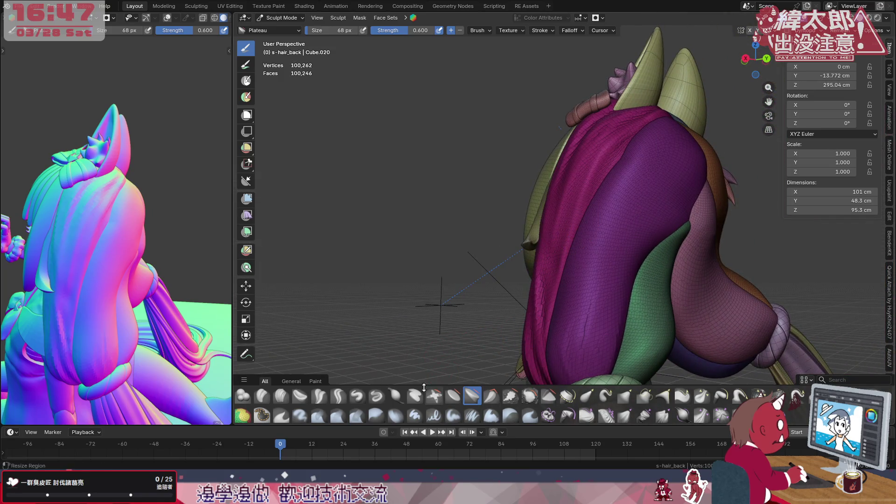
{"action": "middle_click_drag", "start_coordinate": [488, 279], "coordinate": [521, 281]}
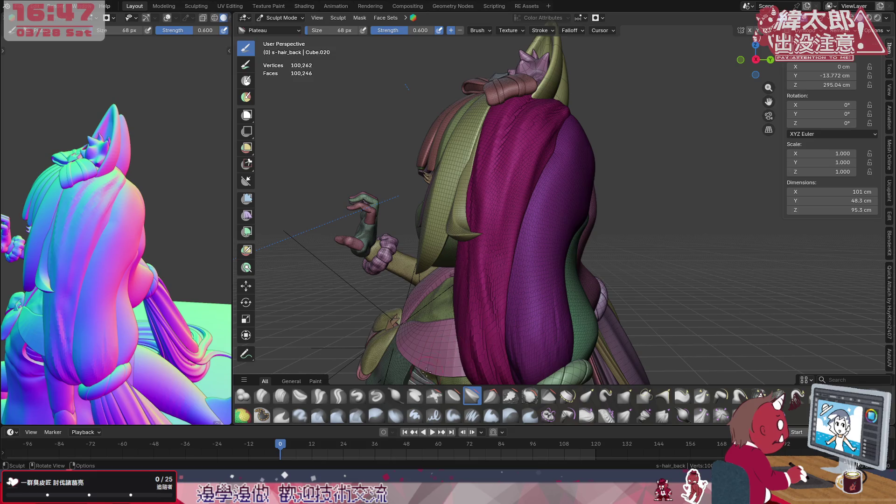
{"action": "scroll", "coordinate": [458, 264], "scroll_direction": "up", "scroll_amount": 4}
{"action": "mouse_move", "coordinate": [459, 264]}
{"action": "middle_mouse_down"}
{"action": "mouse_move", "coordinate": [521, 252]}
{"action": "mouse_move", "coordinate": [509, 237]}
{"action": "mouse_move", "coordinate": [475, 244]}
{"action": "middle_mouse_up"}
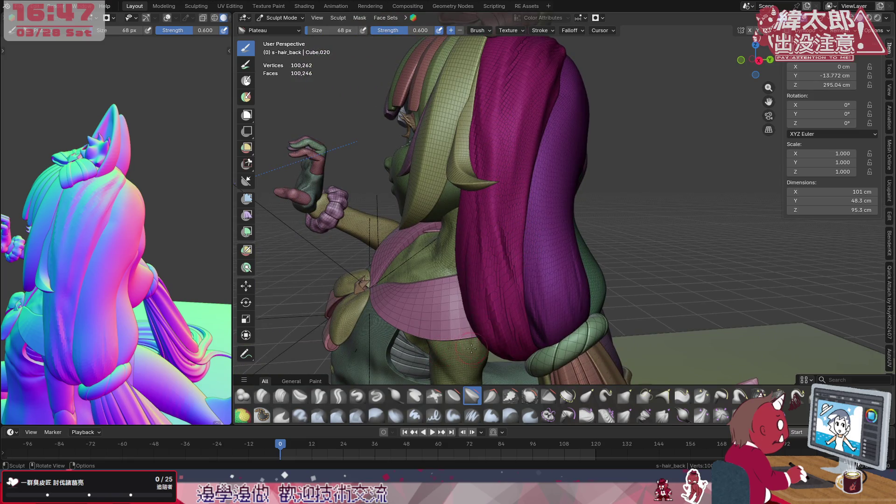
{"action": "middle_click_drag", "start_coordinate": [497, 309], "coordinate": [550, 313]}
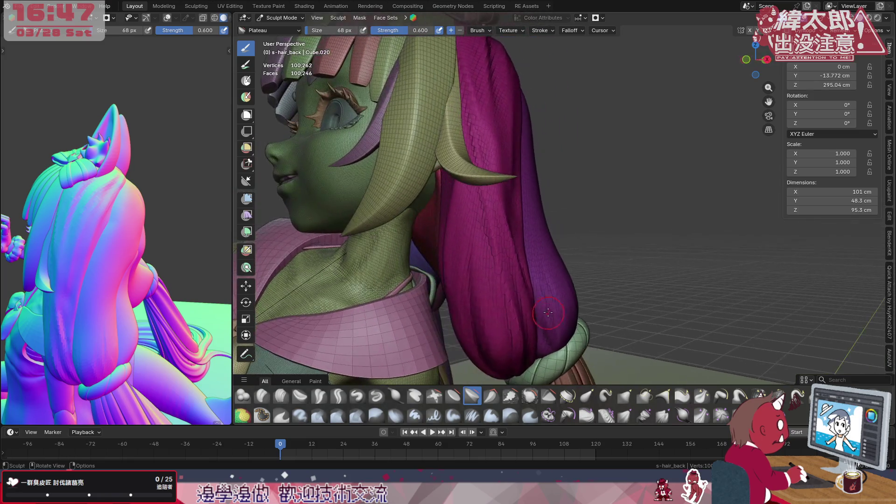
- With Crease Polish, carve crease lines down the magenta back hair from a rear view
{"action": "left_click", "coordinate": [327, 395]}
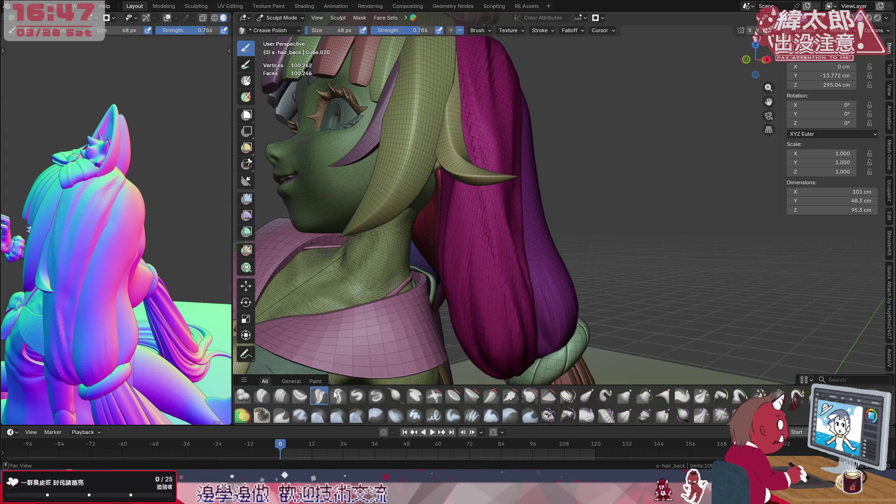
{"action": "mouse_move", "coordinate": [514, 238]}
{"action": "middle_mouse_down"}
{"action": "mouse_move", "coordinate": [500, 230]}
{"action": "mouse_move", "coordinate": [506, 254]}
{"action": "mouse_move", "coordinate": [514, 226]}
{"action": "middle_mouse_up"}
{"action": "left_click_drag", "start_coordinate": [520, 182], "coordinate": [505, 255]}
{"action": "left_click_drag", "start_coordinate": [508, 317], "coordinate": [515, 364]}
{"action": "left_click_drag", "start_coordinate": [518, 187], "coordinate": [509, 327]}
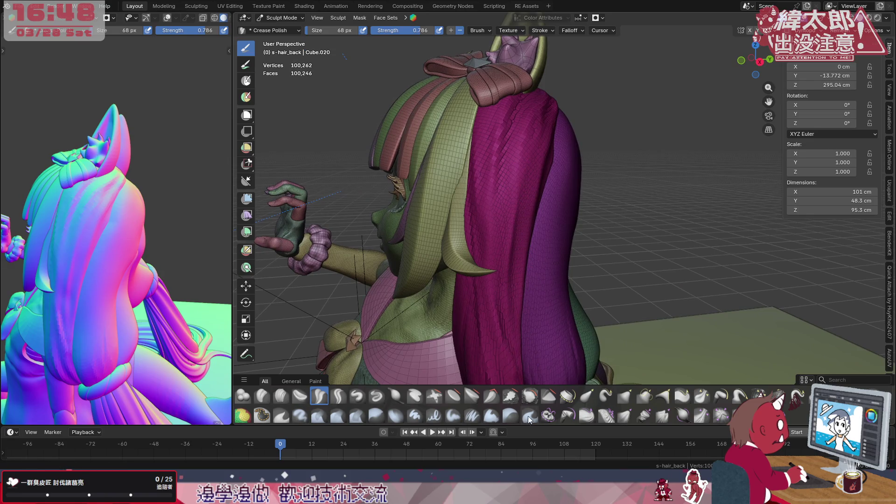
- Crease the magenta hair edge near the face and the lower part of the hair
{"action": "mouse_move", "coordinate": [510, 206]}
{"action": "middle_mouse_down"}
{"action": "mouse_move", "coordinate": [508, 317]}
{"action": "mouse_move", "coordinate": [554, 221]}
{"action": "middle_mouse_up"}
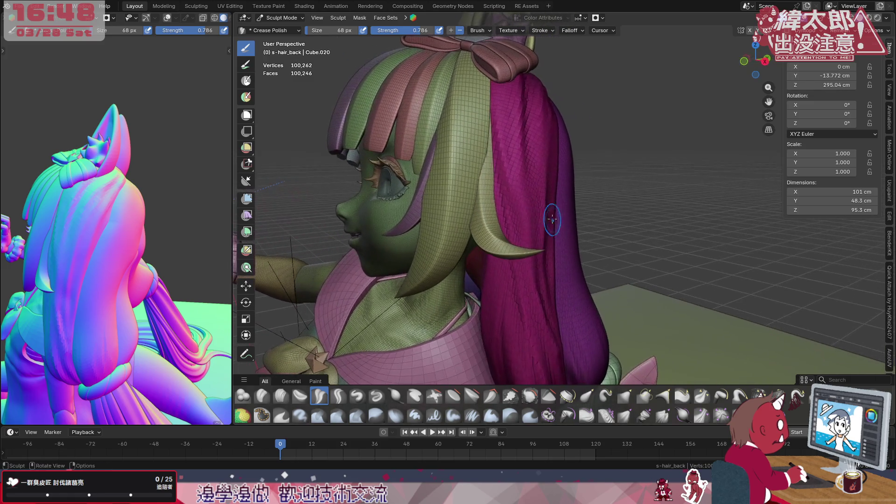
{"action": "left_click_drag", "start_coordinate": [486, 145], "coordinate": [494, 180]}
{"action": "left_click_drag", "start_coordinate": [521, 296], "coordinate": [493, 163]}
{"action": "left_click_drag", "start_coordinate": [520, 272], "coordinate": [528, 309]}
- Carve creases below the bow, across the upper back hair and along the horn's inner edge
{"action": "left_click_drag", "start_coordinate": [491, 76], "coordinate": [495, 91]}
{"action": "left_click_drag", "start_coordinate": [516, 154], "coordinate": [518, 187]}
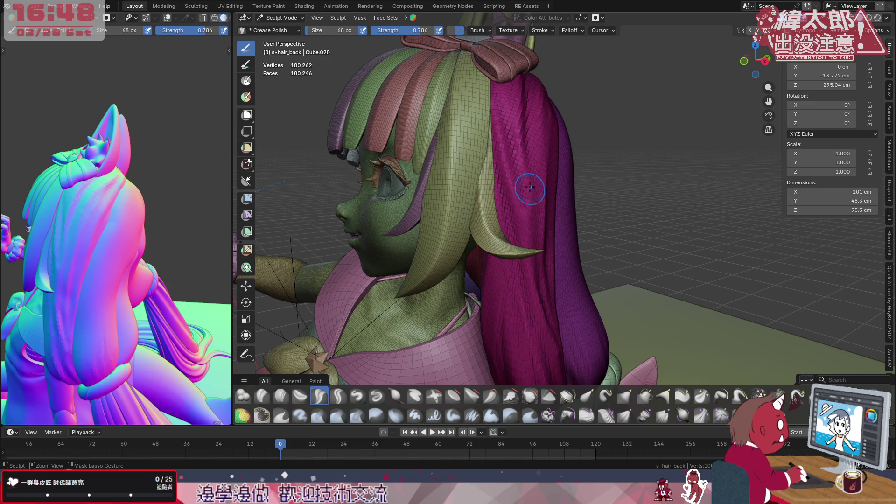
{"action": "left_click_drag", "start_coordinate": [500, 70], "coordinate": [517, 187]}
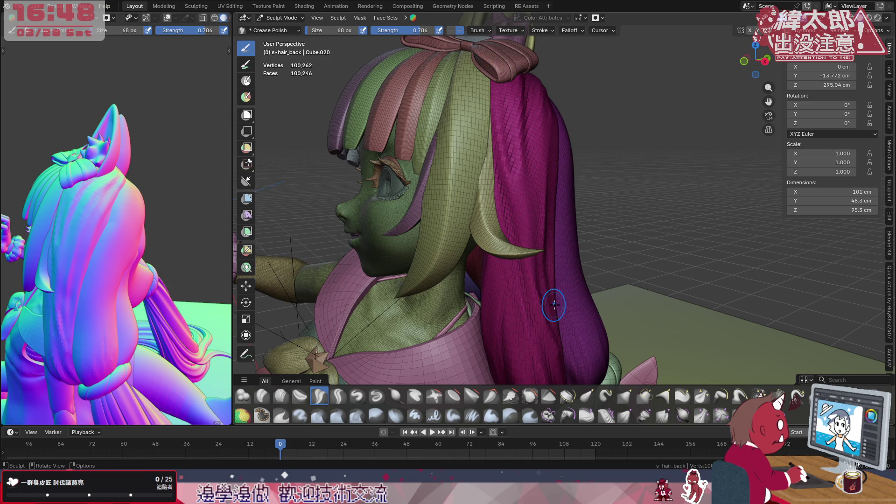
{"action": "left_click_drag", "start_coordinate": [495, 70], "coordinate": [503, 94]}
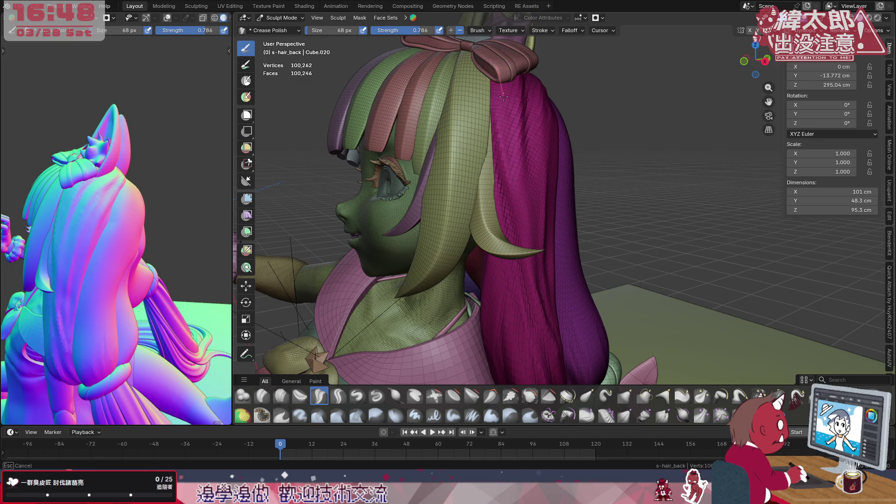
{"action": "left_click_drag", "start_coordinate": [514, 149], "coordinate": [519, 184]}
{"action": "middle_click_drag", "start_coordinate": [569, 169], "coordinate": [543, 183]}
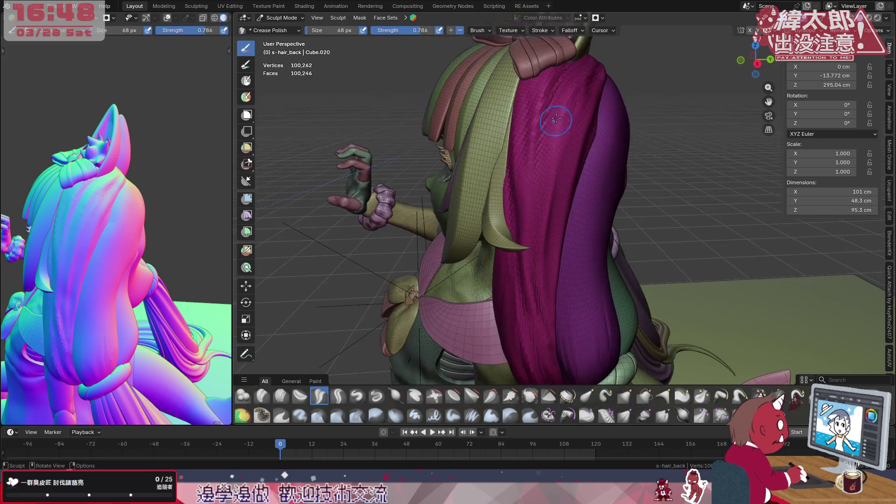
{"action": "mouse_move", "coordinate": [557, 84]}
{"action": "left_mouse_down"}
{"action": "mouse_move", "coordinate": [562, 77]}
{"action": "mouse_move", "coordinate": [571, 97]}
{"action": "left_mouse_up"}
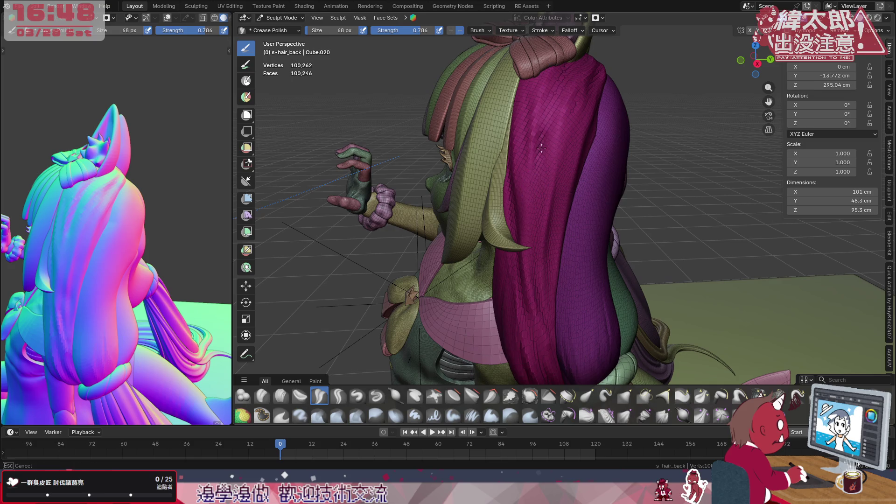
{"action": "mouse_move", "coordinate": [571, 98]}
{"action": "middle_mouse_down"}
{"action": "mouse_move", "coordinate": [537, 114]}
{"action": "mouse_move", "coordinate": [557, 164]}
{"action": "middle_mouse_up"}
{"action": "left_click_drag", "start_coordinate": [602, 127], "coordinate": [504, 229]}
{"action": "left_click_drag", "start_coordinate": [556, 173], "coordinate": [516, 193]}
{"action": "mouse_move", "coordinate": [516, 194]}
{"action": "middle_mouse_down"}
{"action": "mouse_move", "coordinate": [582, 207]}
{"action": "mouse_move", "coordinate": [560, 238]}
{"action": "middle_mouse_up"}
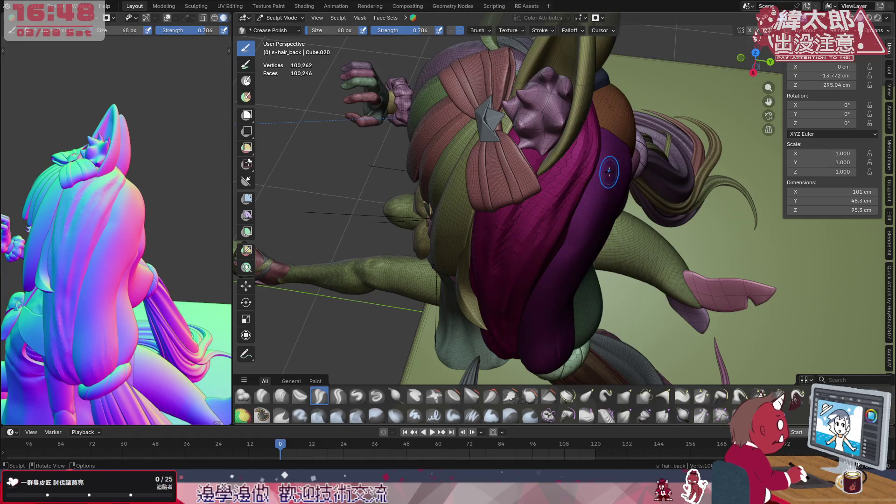
- Deepen creases below the bow, then puff out a magenta strand with Inflate/Deflate
{"action": "left_click_drag", "start_coordinate": [547, 248], "coordinate": [498, 280]}
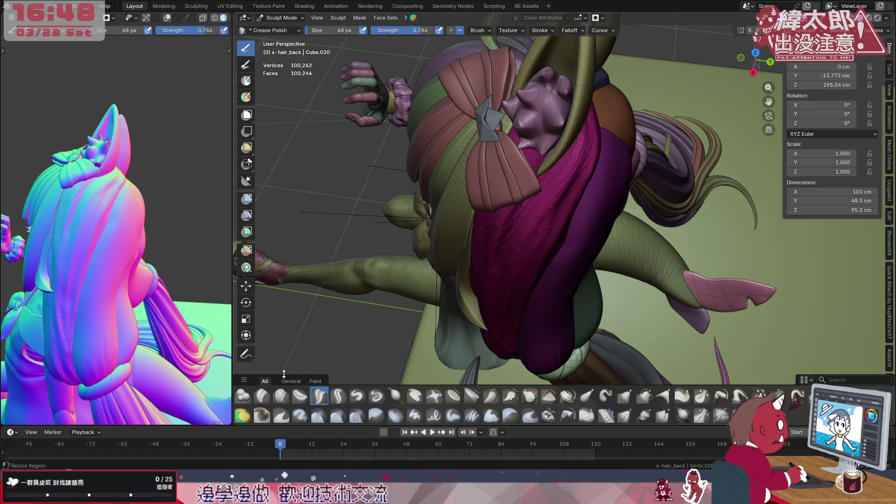
{"action": "left_click", "coordinate": [396, 396]}
{"action": "mouse_move", "coordinate": [583, 168]}
{"action": "left_mouse_down"}
{"action": "mouse_move", "coordinate": [548, 237]}
{"action": "mouse_move", "coordinate": [583, 199]}
{"action": "mouse_move", "coordinate": [593, 170]}
{"action": "mouse_move", "coordinate": [568, 220]}
{"action": "left_mouse_up"}
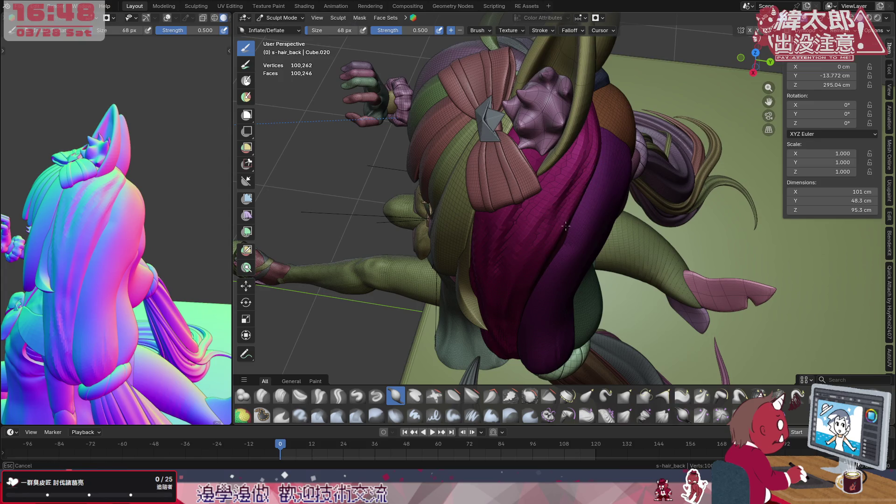
- Orbit around the back of the head to see the hair behind the horns
{"action": "mouse_move", "coordinate": [595, 157]}
{"action": "left_mouse_down"}
{"action": "mouse_move", "coordinate": [534, 242]}
{"action": "mouse_move", "coordinate": [586, 221]}
{"action": "left_mouse_up"}
{"action": "middle_click_drag", "start_coordinate": [586, 221], "coordinate": [598, 138]}
{"action": "mouse_move", "coordinate": [612, 175]}
{"action": "middle_mouse_down"}
{"action": "mouse_move", "coordinate": [521, 184]}
{"action": "mouse_move", "coordinate": [568, 197]}
{"action": "middle_mouse_up"}
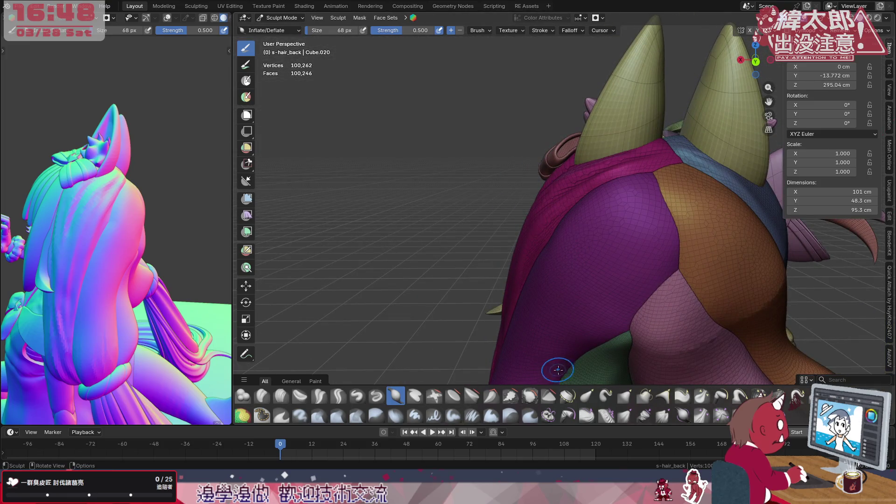
- Try the Grab brush at a 244 px radius and check the auto-masking options
{"action": "left_click", "coordinate": [625, 396]}
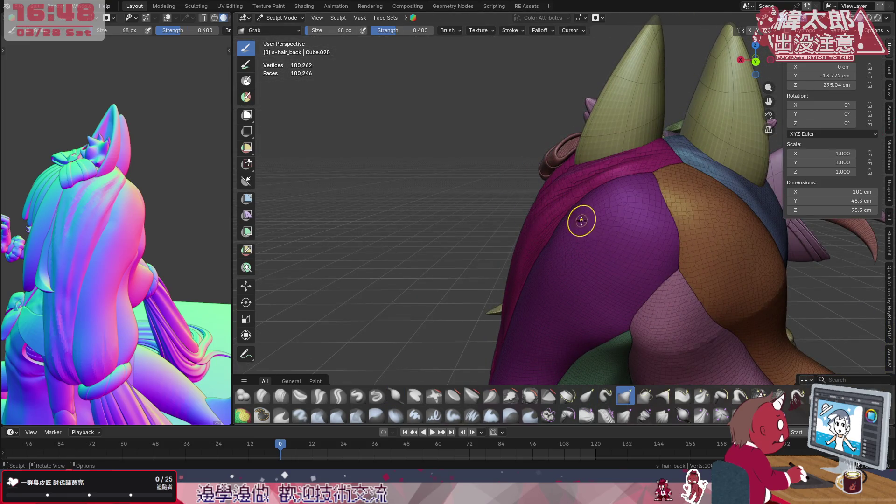
{"action": "middle_click_drag", "start_coordinate": [582, 220], "coordinate": [599, 205]}
{"action": "key", "text": "f"}
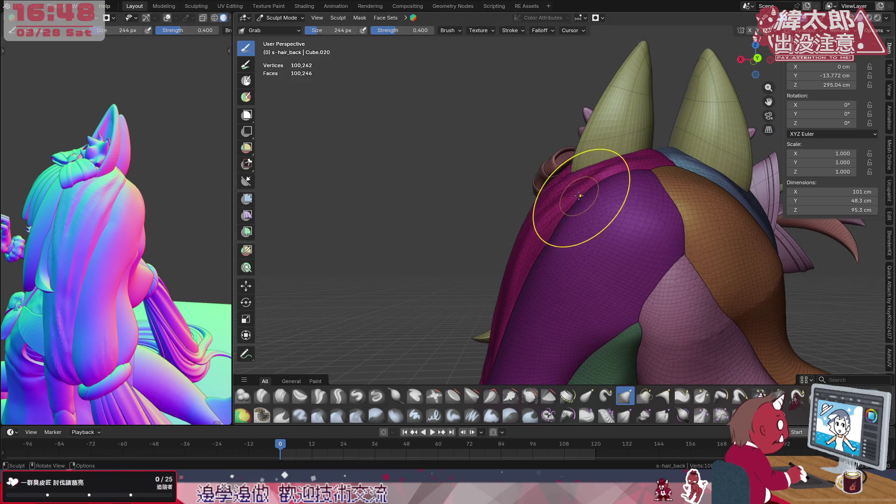
{"action": "middle_click_drag", "start_coordinate": [572, 191], "coordinate": [562, 198]}
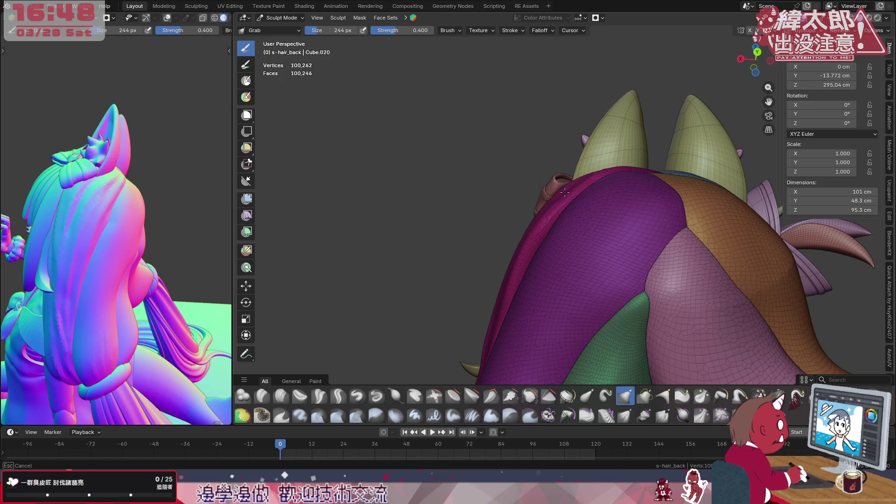
{"action": "mouse_move", "coordinate": [600, 170]}
{"action": "middle_mouse_down"}
{"action": "mouse_move", "coordinate": [790, 214]}
{"action": "mouse_move", "coordinate": [524, 270]}
{"action": "mouse_move", "coordinate": [584, 254]}
{"action": "mouse_move", "coordinate": [604, 232]}
{"action": "mouse_move", "coordinate": [555, 271]}
{"action": "mouse_move", "coordinate": [554, 96]}
{"action": "middle_mouse_up"}
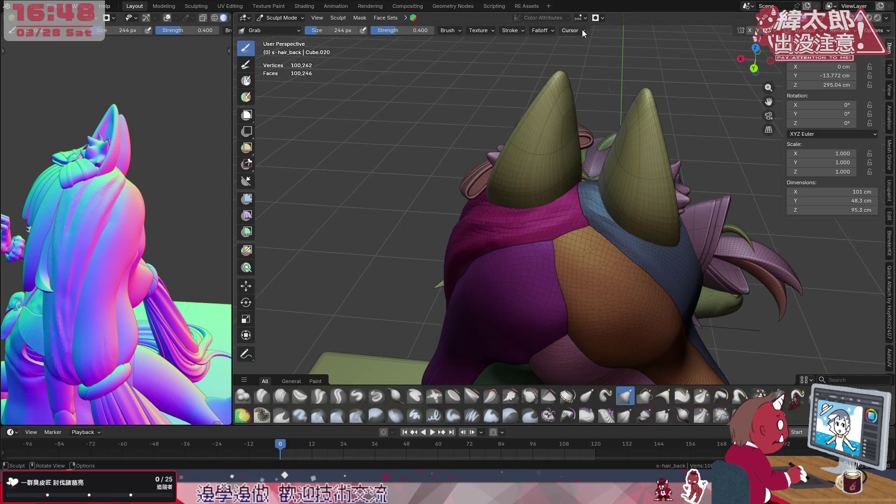
{"action": "left_click", "coordinate": [596, 21]}
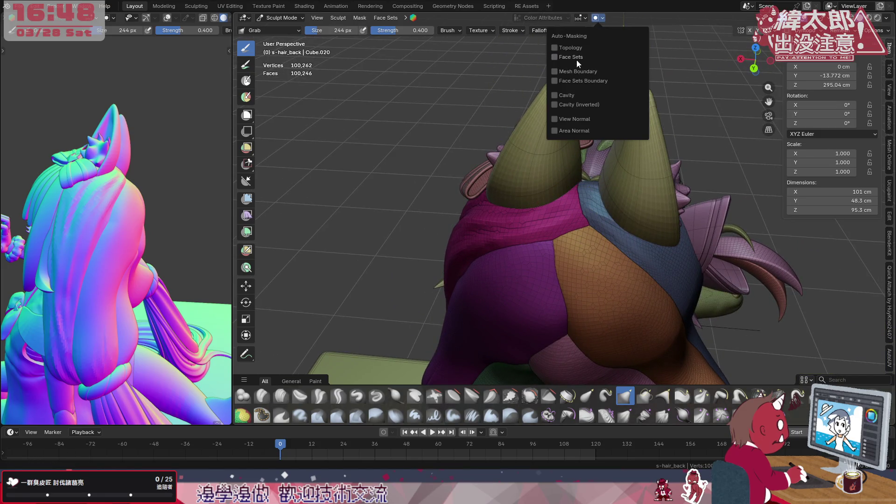
- Pick Clay Strips and set the brush size to 58 px
{"action": "left_click", "coordinate": [282, 397]}
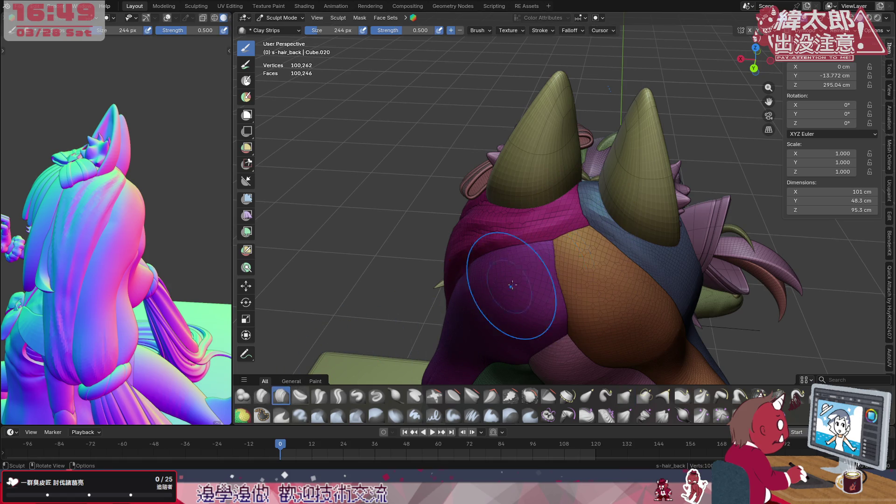
{"action": "key", "text": "f"}
{"action": "left_click", "coordinate": [516, 247]}
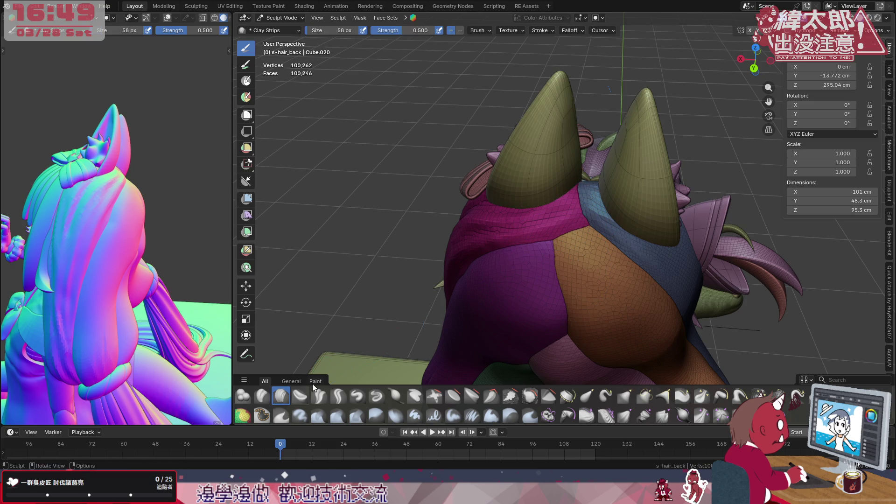
- With Crease Polish, crease the magenta/blue seam and extend it across the orange patch
{"action": "left_click", "coordinate": [319, 396]}
{"action": "mouse_move", "coordinate": [579, 206]}
{"action": "left_mouse_down"}
{"action": "mouse_move", "coordinate": [578, 185]}
{"action": "mouse_move", "coordinate": [587, 224]}
{"action": "left_mouse_up"}
{"action": "mouse_move", "coordinate": [571, 254]}
{"action": "left_mouse_down"}
{"action": "mouse_move", "coordinate": [544, 250]}
{"action": "mouse_move", "coordinate": [529, 259]}
{"action": "mouse_move", "coordinate": [546, 317]}
{"action": "mouse_move", "coordinate": [564, 327]}
{"action": "left_mouse_up"}
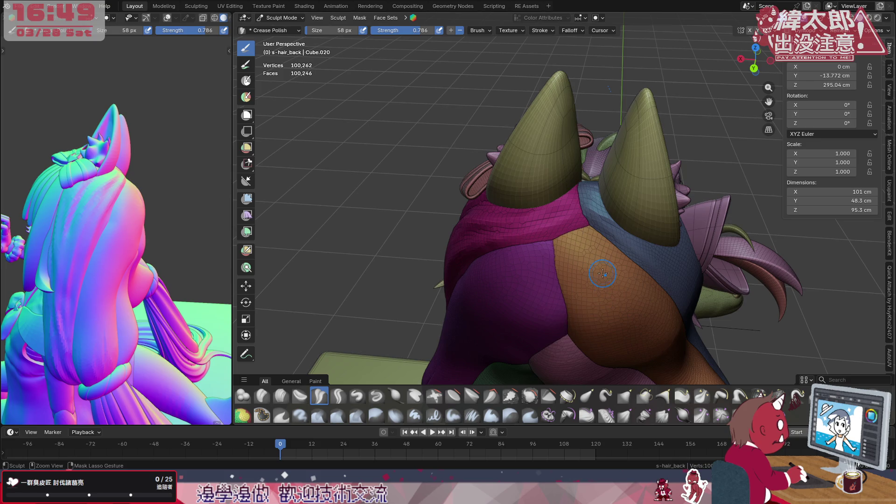
{"action": "scroll", "coordinate": [603, 233], "scroll_direction": "up", "scroll_amount": 2}
{"action": "left_click_drag", "start_coordinate": [579, 138], "coordinate": [568, 155]}
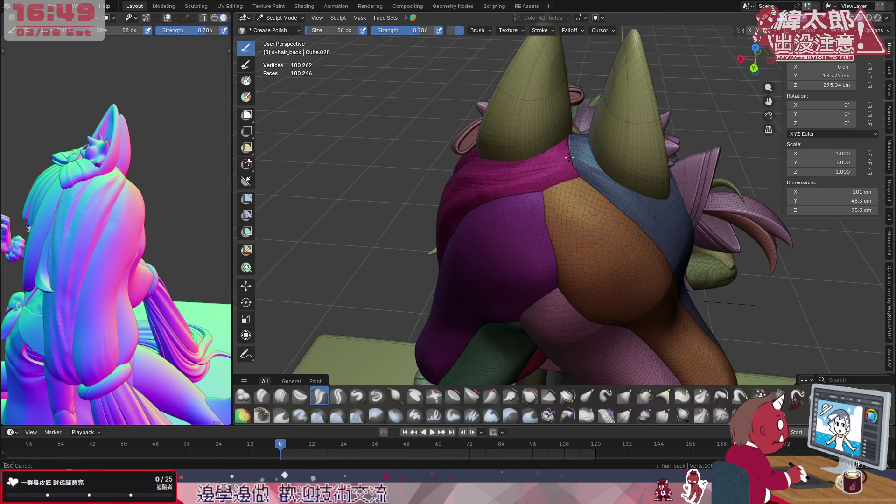
{"action": "left_click_drag", "start_coordinate": [585, 200], "coordinate": [577, 180]}
- Crease down the purple/orange seam of the back hair
{"action": "left_click_drag", "start_coordinate": [513, 207], "coordinate": [518, 220]}
{"action": "middle_click_drag", "start_coordinate": [576, 287], "coordinate": [595, 169]}
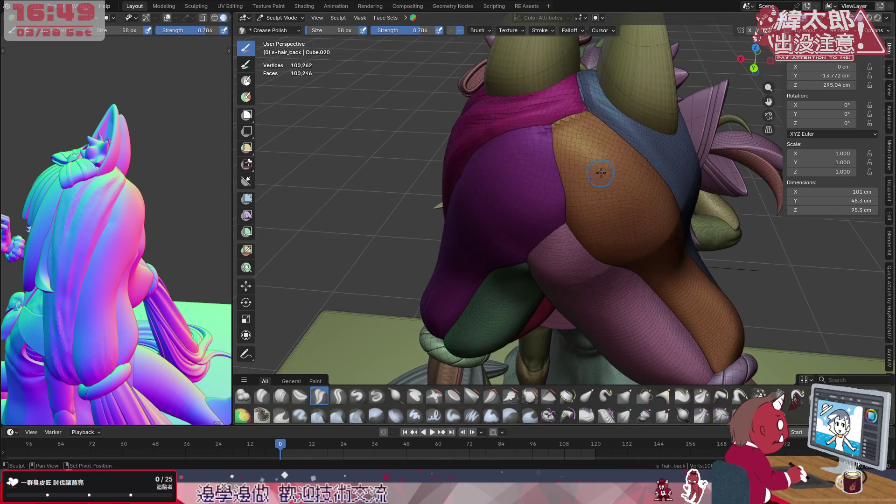
{"action": "left_click_drag", "start_coordinate": [552, 142], "coordinate": [558, 175]}
{"action": "left_click_drag", "start_coordinate": [574, 247], "coordinate": [570, 260]}
- Carve two crease strokes down the green/pink seam
{"action": "mouse_move", "coordinate": [570, 260]}
{"action": "middle_mouse_down"}
{"action": "mouse_move", "coordinate": [604, 180]}
{"action": "mouse_move", "coordinate": [595, 167]}
{"action": "middle_mouse_up"}
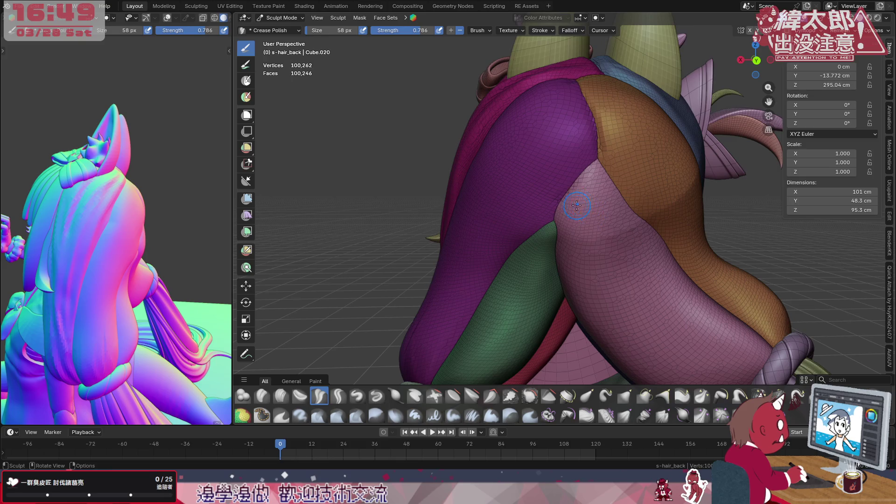
{"action": "middle_click_drag", "start_coordinate": [577, 204], "coordinate": [588, 149]}
{"action": "left_click_drag", "start_coordinate": [588, 150], "coordinate": [583, 208]}
{"action": "left_click_drag", "start_coordinate": [587, 247], "coordinate": [592, 264]}
{"action": "middle_click_drag", "start_coordinate": [616, 280], "coordinate": [576, 182]}
{"action": "mouse_move", "coordinate": [578, 186]}
{"action": "left_mouse_down"}
{"action": "mouse_move", "coordinate": [584, 256]}
{"action": "mouse_move", "coordinate": [606, 283]}
{"action": "mouse_move", "coordinate": [584, 254]}
{"action": "left_mouse_up"}
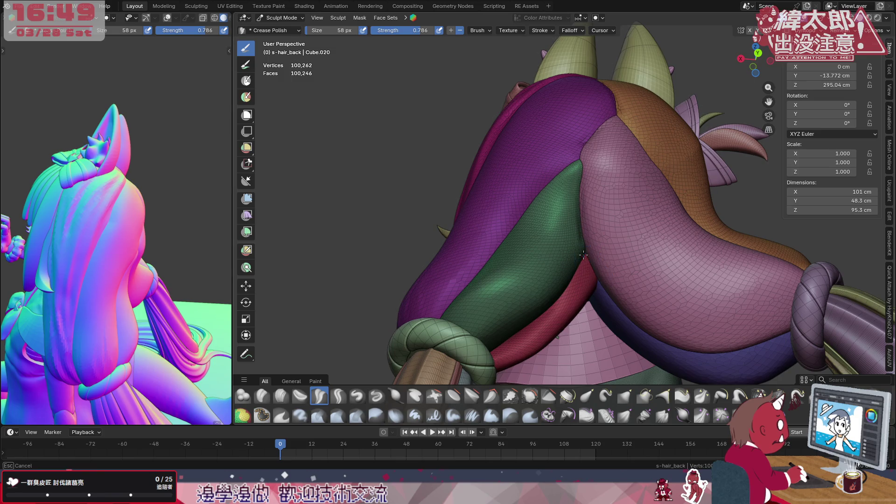
{"action": "left_click_drag", "start_coordinate": [567, 337], "coordinate": [570, 333]}
{"action": "middle_click_drag", "start_coordinate": [570, 334], "coordinate": [590, 250]}
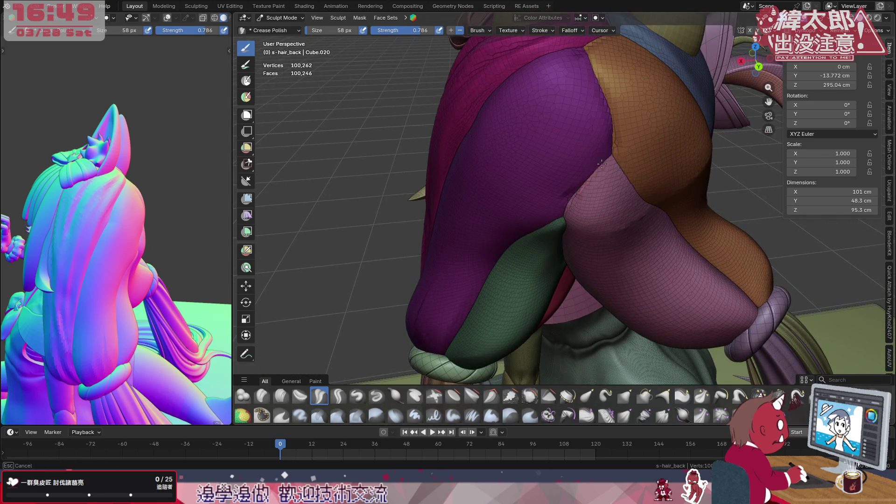
- Check the brush cursor and auto-masking settings, then crease a long line down the orange hair
{"action": "middle_click_drag", "start_coordinate": [640, 144], "coordinate": [602, 247]}
{"action": "middle_click_drag", "start_coordinate": [567, 193], "coordinate": [584, 149]}
{"action": "left_click", "coordinate": [608, 30]}
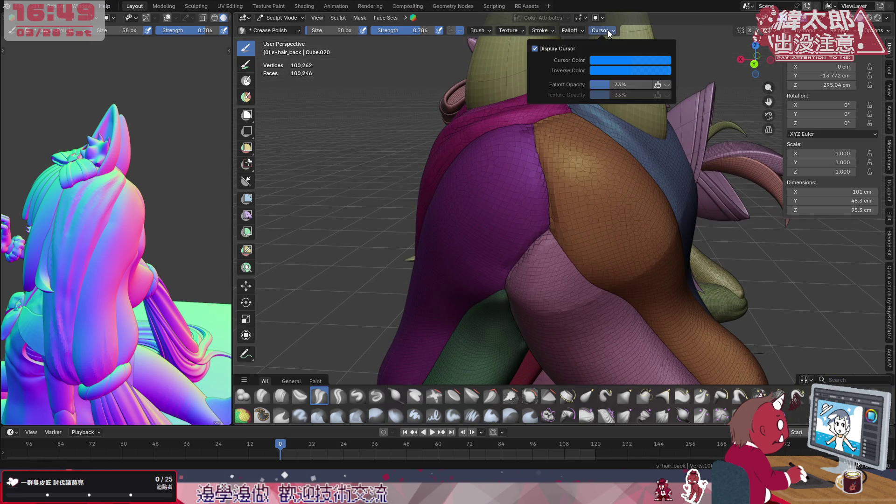
{"action": "left_click", "coordinate": [597, 20]}
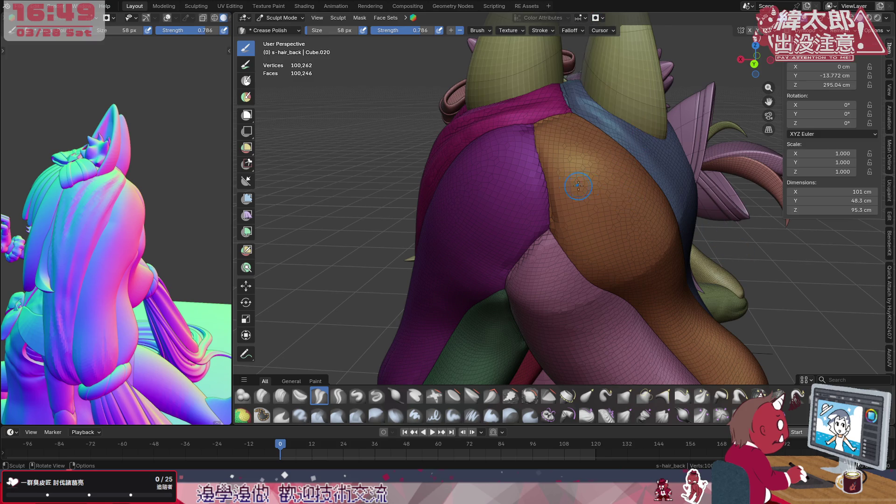
{"action": "mouse_move", "coordinate": [551, 129]}
{"action": "left_mouse_down"}
{"action": "mouse_move", "coordinate": [628, 196]}
{"action": "mouse_move", "coordinate": [678, 265]}
{"action": "mouse_move", "coordinate": [676, 249]}
{"action": "left_mouse_up"}
{"action": "middle_click_drag", "start_coordinate": [676, 250], "coordinate": [577, 228], "text": "shift"}
{"action": "mouse_move", "coordinate": [469, 122]}
{"action": "left_mouse_down"}
{"action": "mouse_move", "coordinate": [602, 280]}
{"action": "mouse_move", "coordinate": [653, 373]}
{"action": "left_mouse_up"}
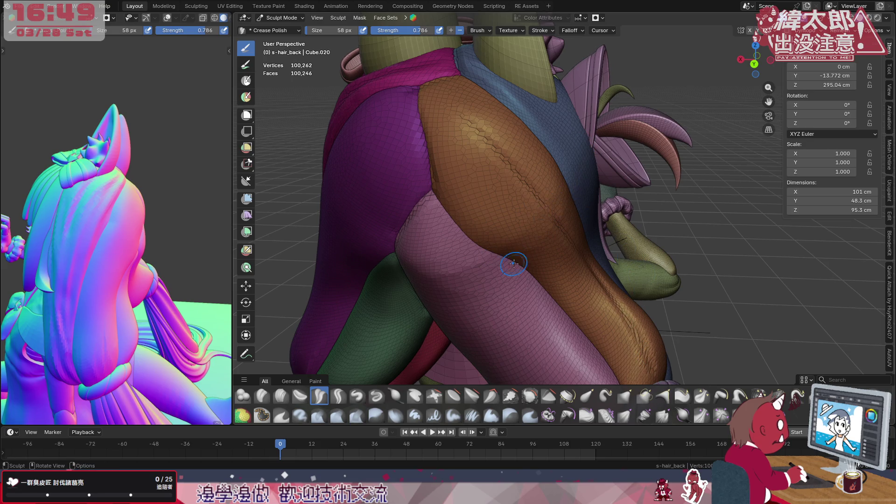
- Deepen and extend the groove along the orange hair with further crease strokes
{"action": "middle_click_drag", "start_coordinate": [408, 258], "coordinate": [534, 206]}
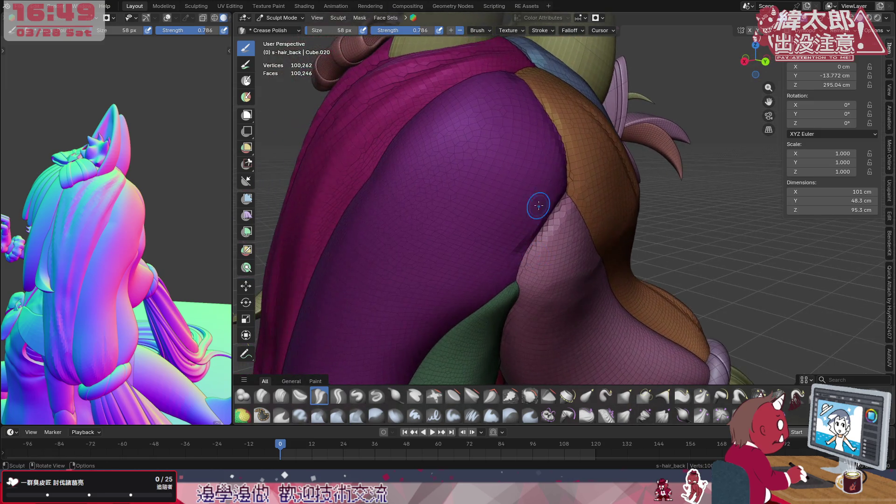
{"action": "mouse_move", "coordinate": [580, 249]}
{"action": "middle_mouse_down"}
{"action": "mouse_move", "coordinate": [574, 256]}
{"action": "mouse_move", "coordinate": [566, 176]}
{"action": "mouse_move", "coordinate": [598, 252]}
{"action": "mouse_move", "coordinate": [593, 221]}
{"action": "middle_mouse_up"}
{"action": "mouse_move", "coordinate": [502, 136]}
{"action": "middle_mouse_down"}
{"action": "mouse_move", "coordinate": [545, 158]}
{"action": "mouse_move", "coordinate": [518, 161]}
{"action": "middle_mouse_up"}
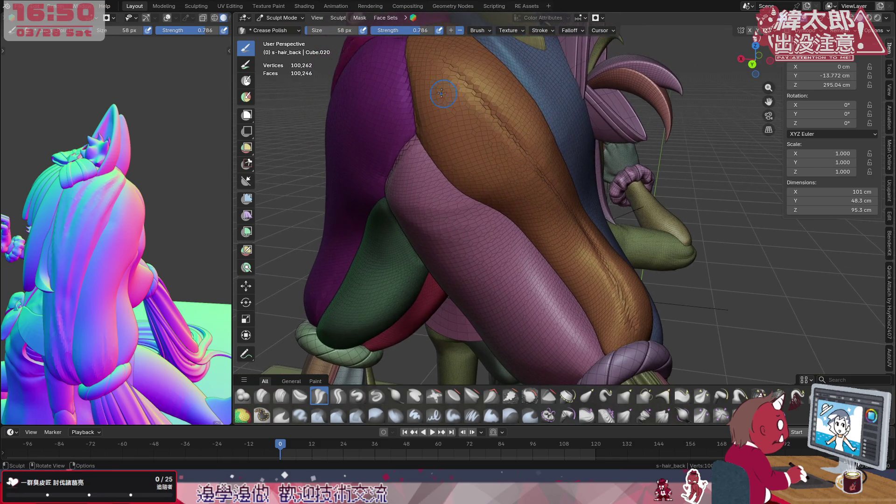
{"action": "mouse_move", "coordinate": [414, 101]}
{"action": "left_mouse_down"}
{"action": "mouse_move", "coordinate": [460, 148]}
{"action": "mouse_move", "coordinate": [560, 221]}
{"action": "mouse_move", "coordinate": [626, 320]}
{"action": "left_mouse_up"}
{"action": "mouse_move", "coordinate": [427, 138]}
{"action": "left_mouse_down"}
{"action": "mouse_move", "coordinate": [462, 189]}
{"action": "mouse_move", "coordinate": [565, 253]}
{"action": "mouse_move", "coordinate": [609, 355]}
{"action": "left_mouse_up"}
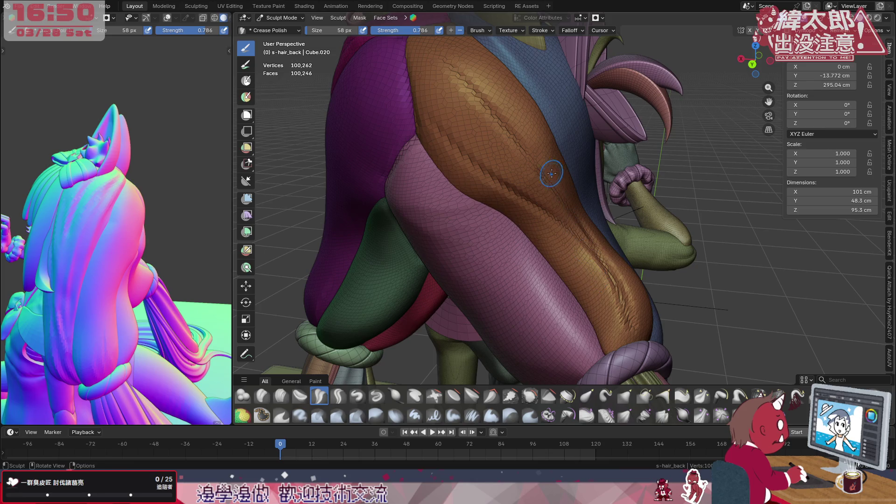
{"action": "middle_click_drag", "start_coordinate": [550, 174], "coordinate": [530, 196]}
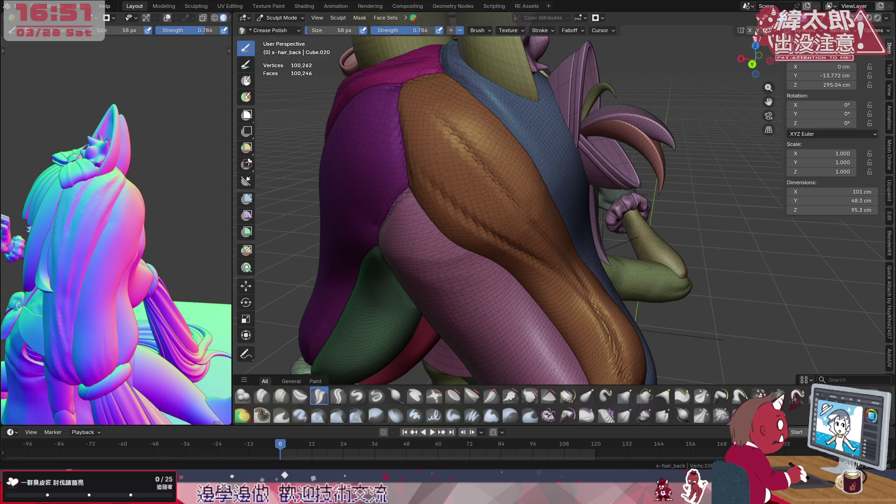
{"action": "scroll", "coordinate": [547, 289], "scroll_direction": "down", "scroll_amount": 5}
{"action": "mouse_move", "coordinate": [420, 280]}
{"action": "middle_mouse_down"}
{"action": "mouse_move", "coordinate": [547, 290]}
{"action": "mouse_move", "coordinate": [615, 215]}
{"action": "mouse_move", "coordinate": [877, 222]}
{"action": "mouse_move", "coordinate": [821, 224]}
{"action": "middle_mouse_up"}
{"action": "scroll", "coordinate": [337, 309], "scroll_direction": "up", "scroll_amount": 3}
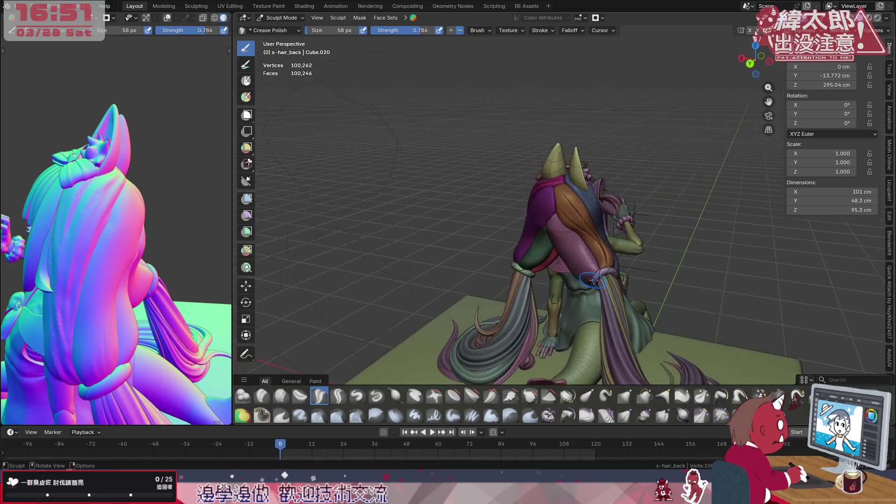
{"action": "mouse_move", "coordinate": [155, 293]}
{"action": "middle_mouse_down"}
{"action": "mouse_move", "coordinate": [126, 237]}
{"action": "mouse_move", "coordinate": [134, 252]}
{"action": "middle_mouse_up"}
{"action": "scroll", "coordinate": [140, 270], "scroll_direction": "down", "scroll_amount": 5}
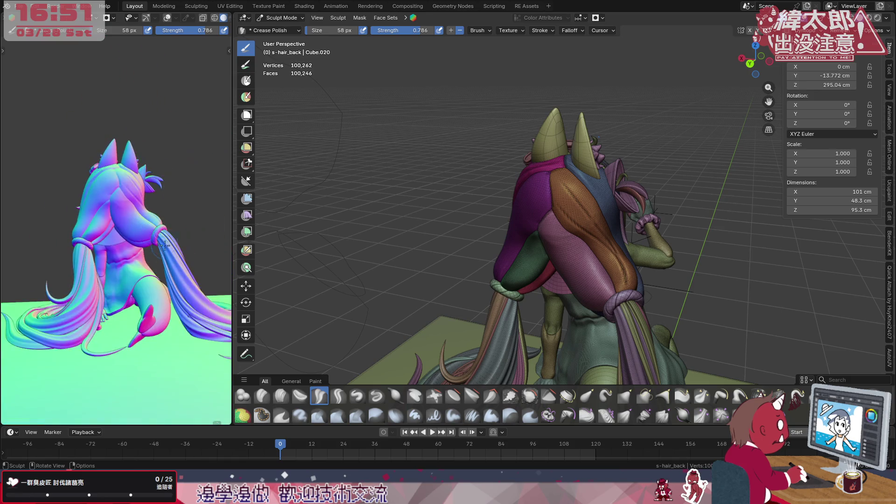
{"action": "middle_click_drag", "start_coordinate": [150, 284], "coordinate": [200, 330], "text": "ctrl"}
{"action": "middle_click_drag", "start_coordinate": [593, 201], "coordinate": [597, 197]}
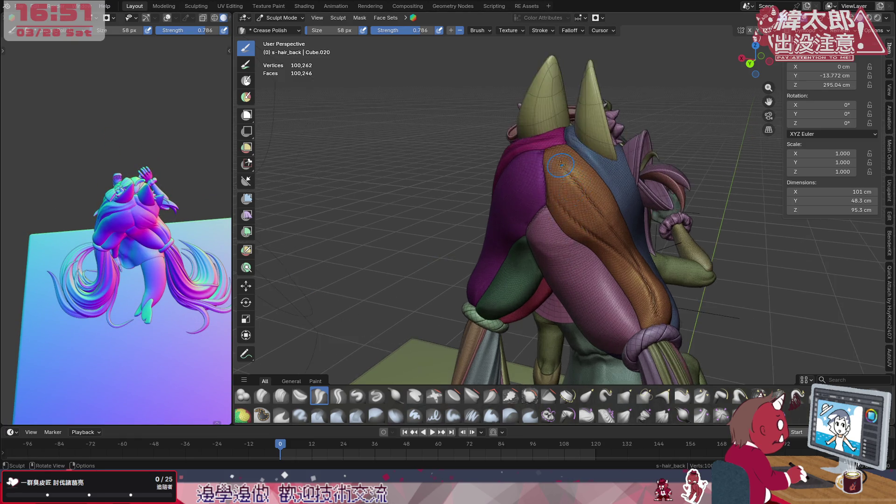
{"action": "scroll", "coordinate": [596, 197], "scroll_direction": "up", "scroll_amount": 5}
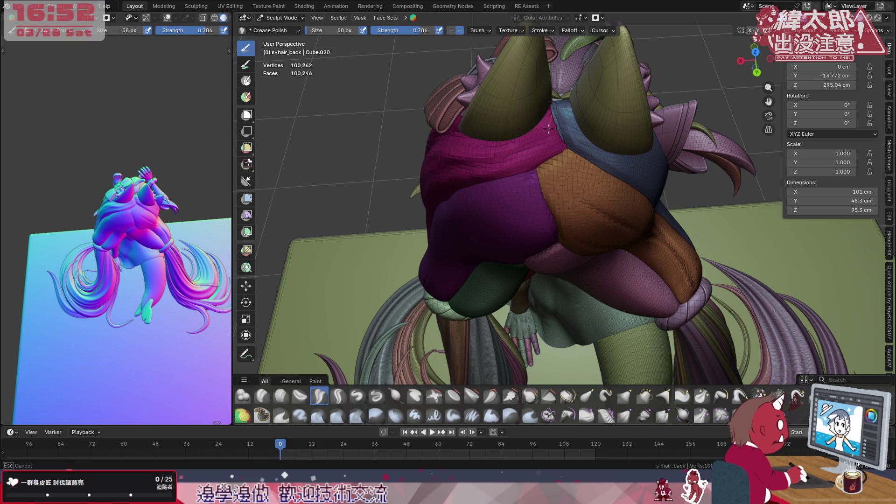
- Set the brush radius to 40 px and turn off Stabilize Stroke, keeping the Space stroke method
{"action": "mouse_move", "coordinate": [547, 116]}
{"action": "left_mouse_down"}
{"action": "mouse_move", "coordinate": [494, 159]}
{"action": "mouse_move", "coordinate": [496, 127]}
{"action": "left_mouse_up"}
{"action": "key", "text": "f"}
{"action": "left_click", "coordinate": [535, 150]}
{"action": "left_click", "coordinate": [546, 30]}
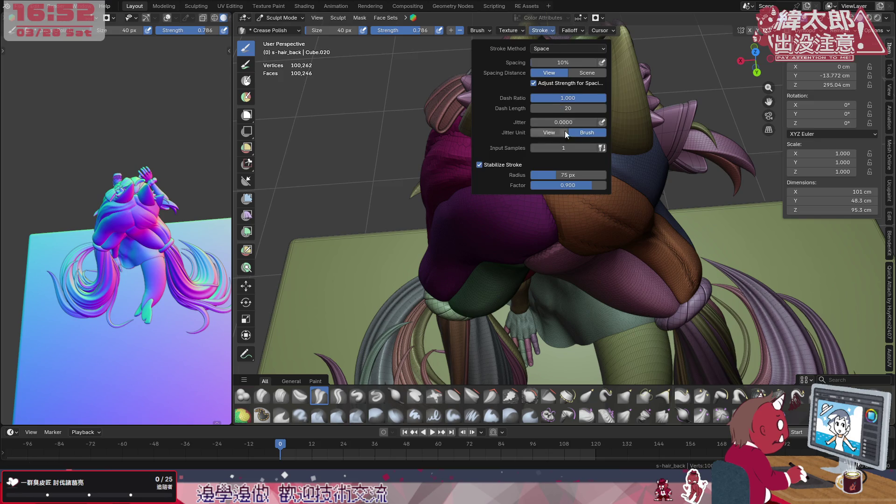
{"action": "left_click", "coordinate": [560, 48]}
{"action": "left_click", "coordinate": [555, 63]}
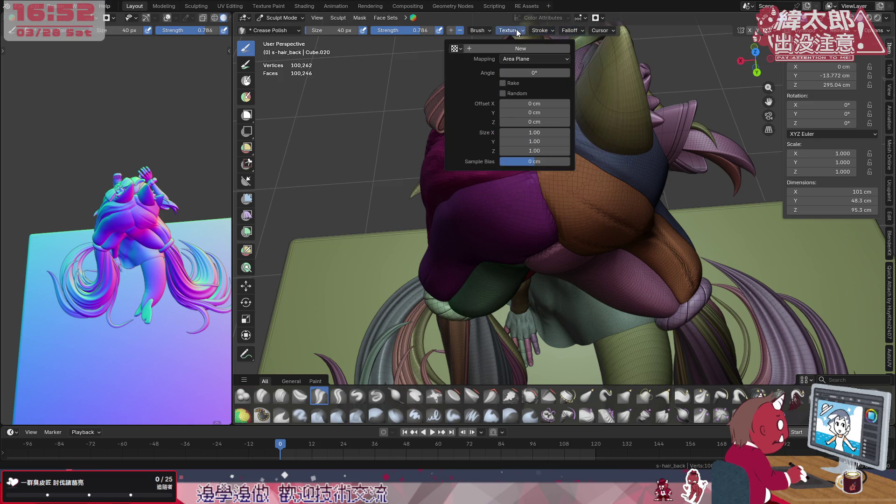
{"action": "left_click", "coordinate": [502, 162]}
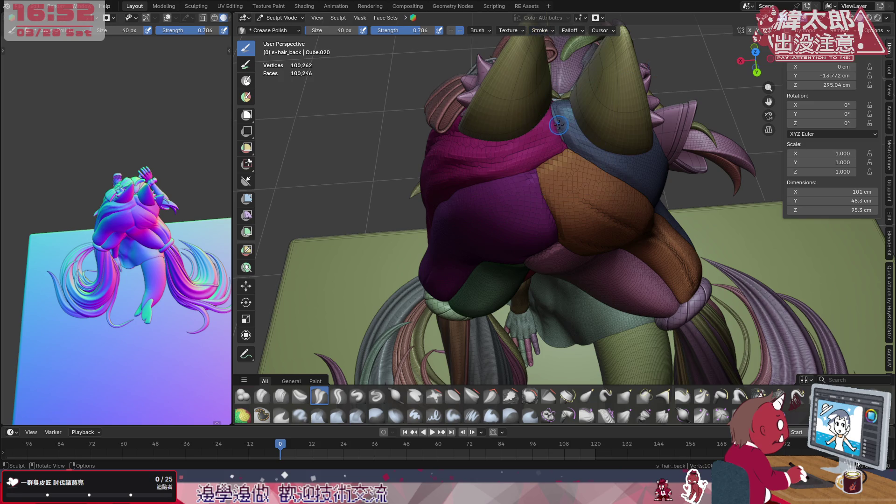
- Switch to Crease Sharp with size following pen pressure and cut a crease into the magenta hair
{"action": "left_click", "coordinate": [552, 31]}
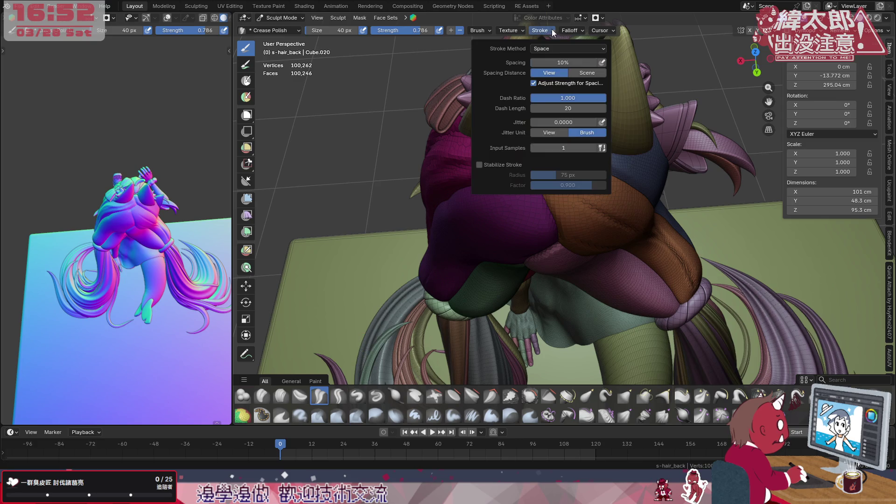
{"action": "left_click", "coordinate": [340, 396]}
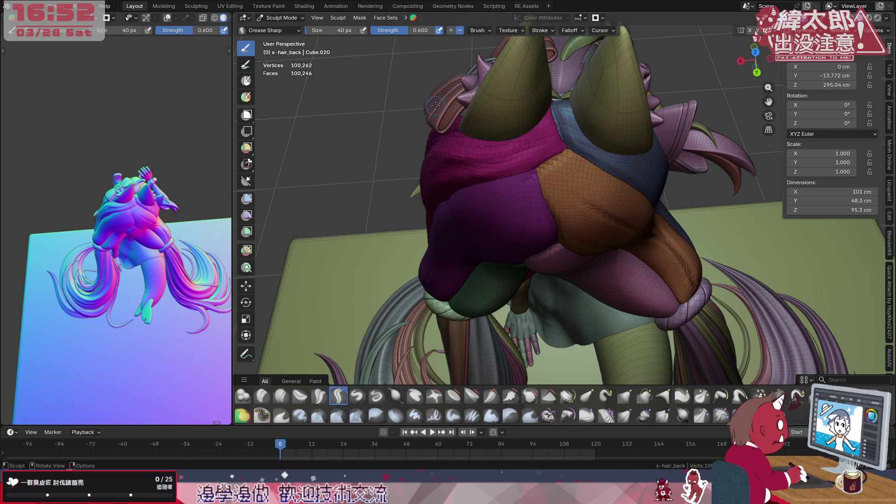
{"action": "left_click", "coordinate": [363, 30]}
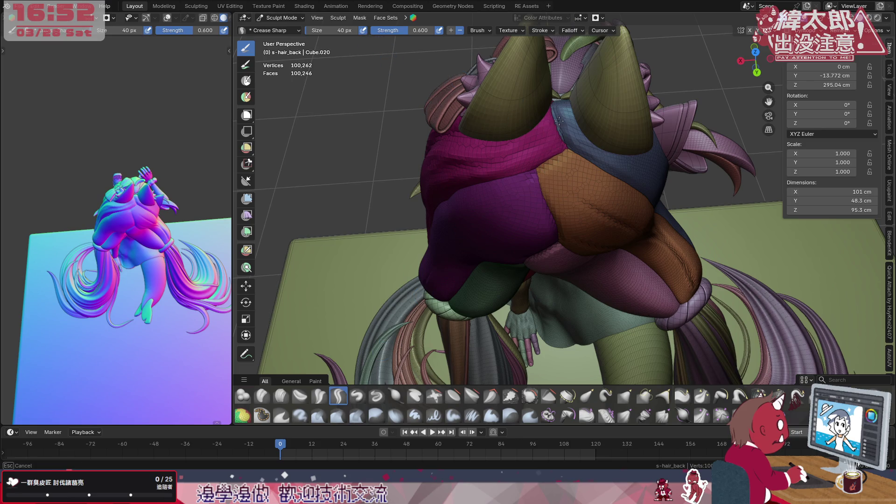
{"action": "mouse_move", "coordinate": [534, 139]}
{"action": "left_mouse_down"}
{"action": "mouse_move", "coordinate": [559, 123]}
{"action": "mouse_move", "coordinate": [527, 150]}
{"action": "mouse_move", "coordinate": [560, 105]}
{"action": "left_mouse_up"}
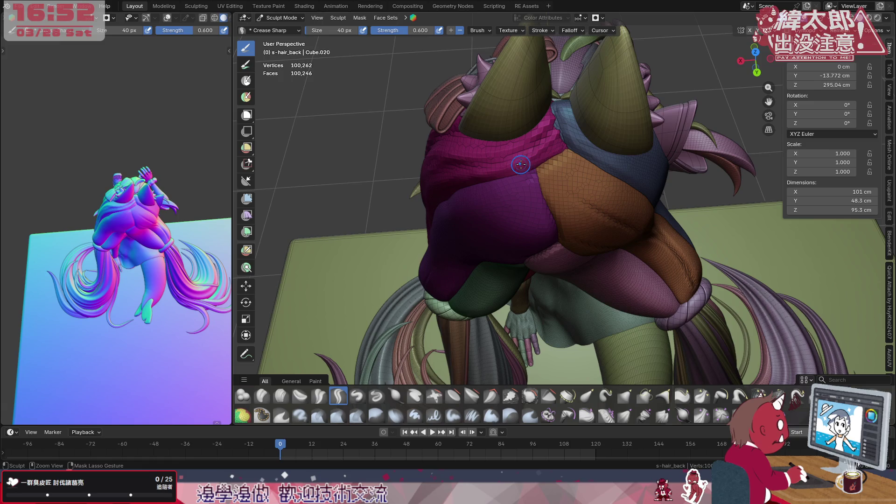
- Add a short Crease Sharp stroke below the horns and inspect the magenta hair from the side
{"action": "mouse_move", "coordinate": [525, 164]}
{"action": "left_mouse_down"}
{"action": "mouse_move", "coordinate": [547, 154]}
{"action": "mouse_move", "coordinate": [526, 122]}
{"action": "left_mouse_up"}
{"action": "mouse_move", "coordinate": [519, 126]}
{"action": "middle_mouse_down"}
{"action": "mouse_move", "coordinate": [564, 120]}
{"action": "mouse_move", "coordinate": [546, 144]}
{"action": "middle_mouse_up"}
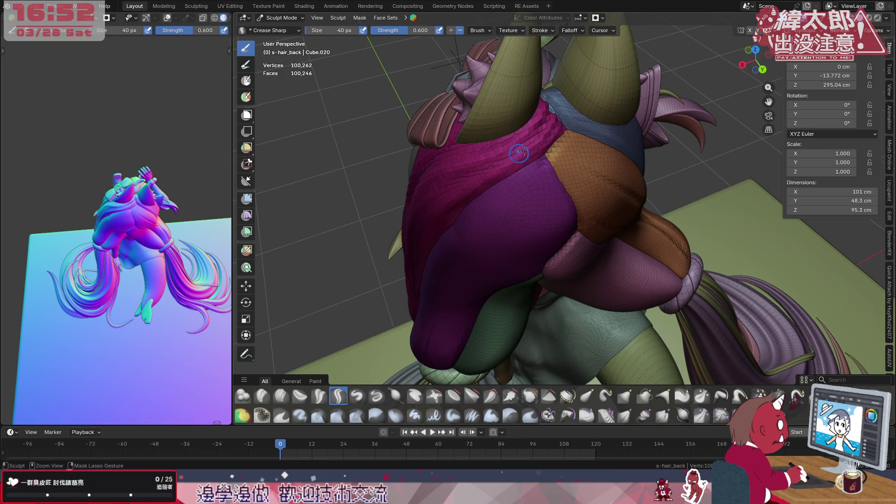
{"action": "middle_click_drag", "start_coordinate": [527, 153], "coordinate": [525, 158]}
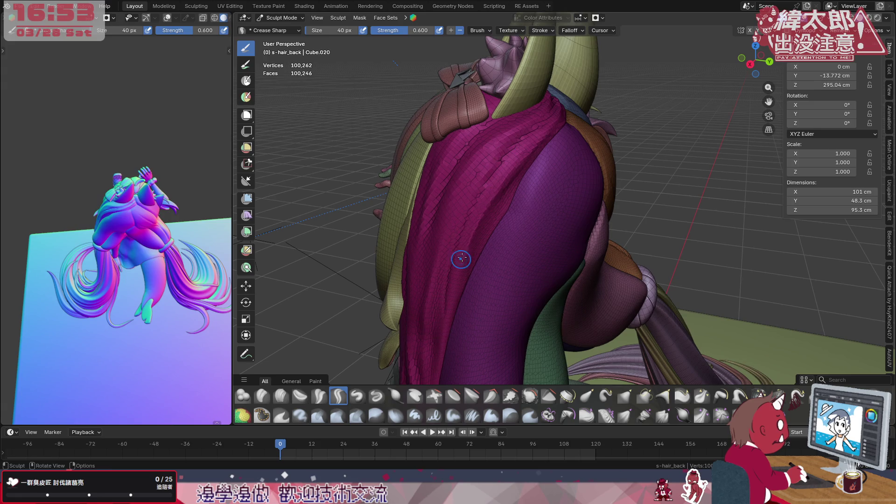
- Toggle X-ray on and off, then orbit to the character's side and face
{"action": "key", "text": "alt+z"}
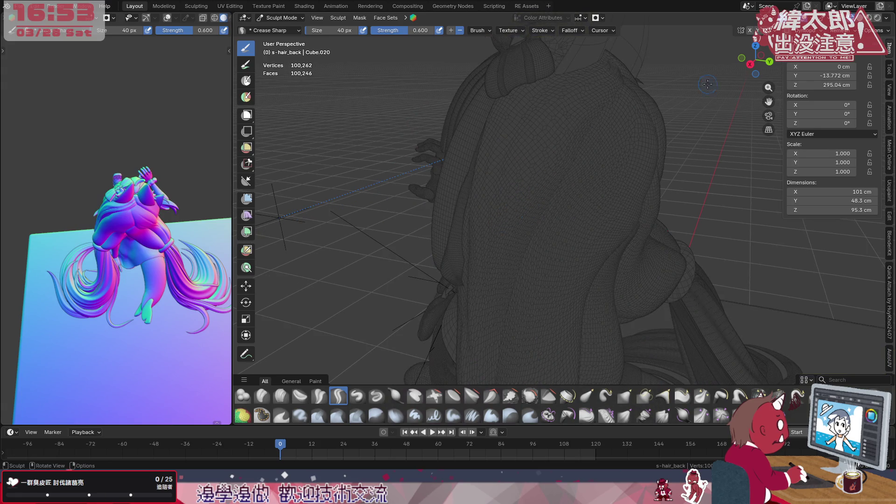
{"action": "key", "text": "alt+z"}
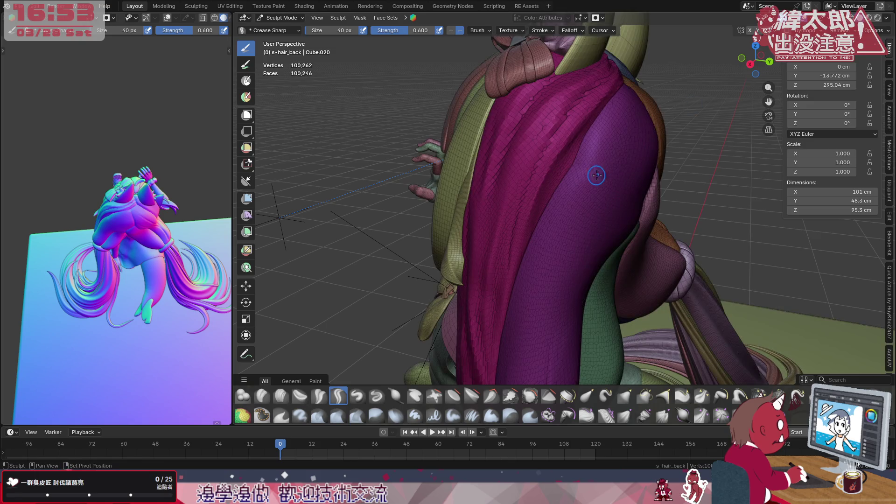
{"action": "middle_click_drag", "start_coordinate": [593, 171], "coordinate": [622, 145]}
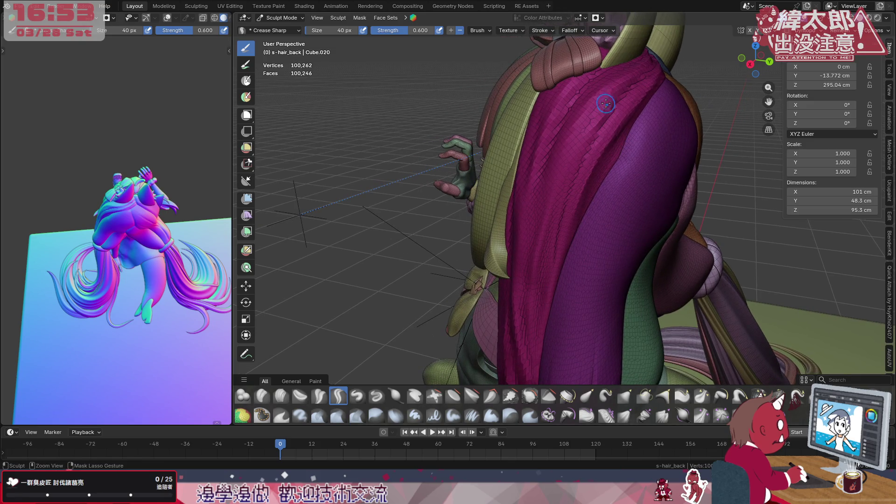
{"action": "middle_click_drag", "start_coordinate": [607, 110], "coordinate": [619, 136]}
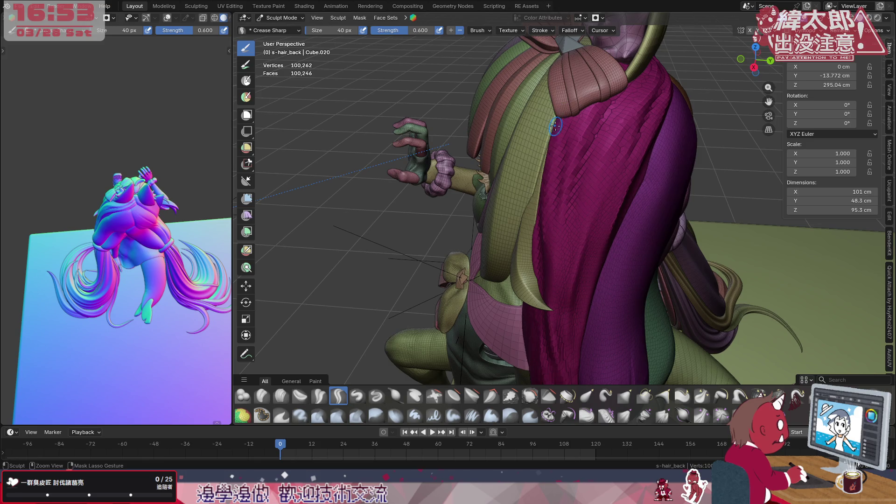
{"action": "middle_click_drag", "start_coordinate": [556, 152], "coordinate": [602, 140]}
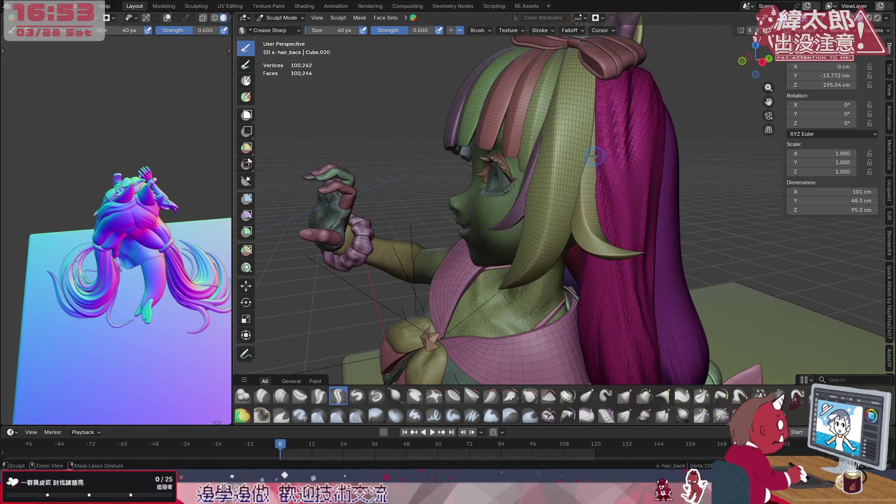
{"action": "left_click_drag", "start_coordinate": [587, 163], "coordinate": [597, 170], "text": "ctrl"}
{"action": "mouse_move", "coordinate": [597, 176]}
{"action": "middle_mouse_down", "text": "shift"}
{"action": "mouse_move", "coordinate": [590, 193]}
{"action": "mouse_move", "coordinate": [624, 184]}
{"action": "mouse_move", "coordinate": [610, 131]}
{"action": "middle_mouse_up", "text": "shift"}
- Enlarge the brush to 94 px and carve faint creases into the lower pink hair
{"action": "key", "text": "bracketright"}
{"action": "key", "text": "bracketright"}
{"action": "key", "text": "bracketright"}
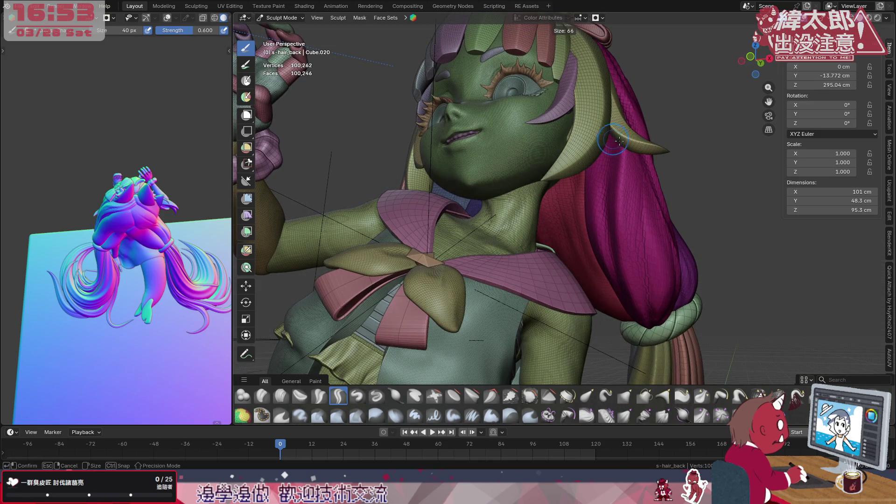
{"action": "middle_click_drag", "start_coordinate": [628, 220], "coordinate": [637, 271]}
{"action": "left_click_drag", "start_coordinate": [632, 293], "coordinate": [649, 324]}
{"action": "left_click_drag", "start_coordinate": [633, 284], "coordinate": [653, 317]}
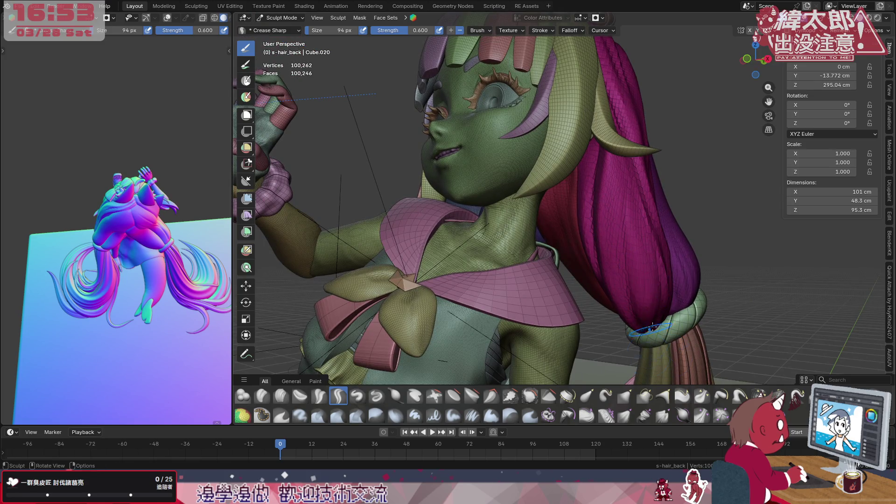
{"action": "mouse_move", "coordinate": [644, 262]}
{"action": "middle_mouse_down"}
{"action": "mouse_move", "coordinate": [650, 256]}
{"action": "mouse_move", "coordinate": [625, 229]}
{"action": "middle_mouse_up"}
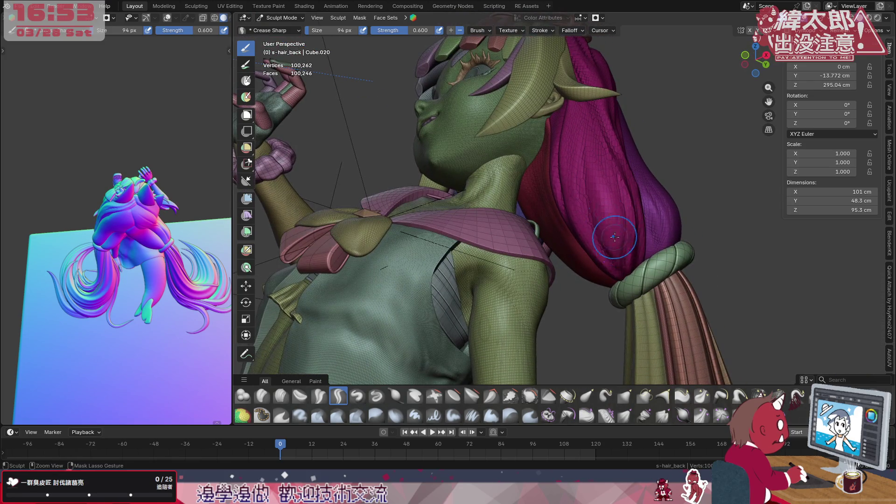
- Preview single-colour shading, restore multicoloured shading, and carve another crease up the pink hair
{"action": "key", "text": "z"}
{"action": "left_click", "coordinate": [616, 233]}
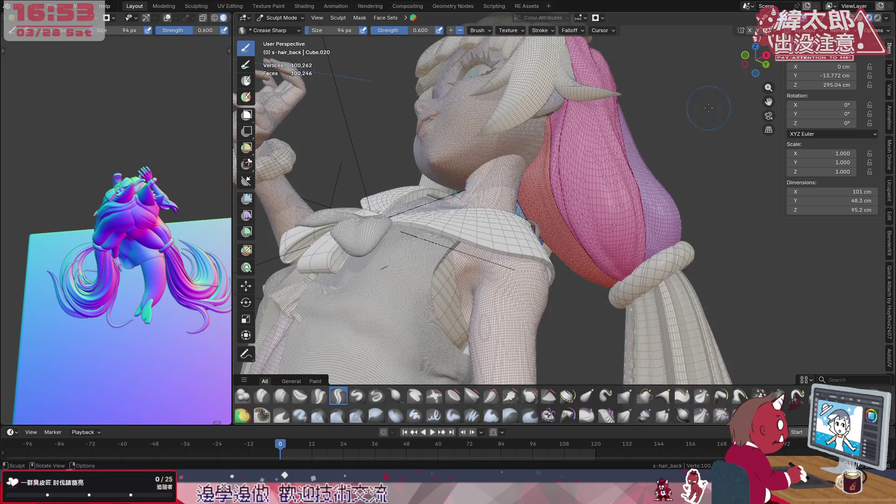
{"action": "key", "text": "z"}
{"action": "mouse_move", "coordinate": [624, 257]}
{"action": "left_mouse_down"}
{"action": "mouse_move", "coordinate": [621, 266]}
{"action": "mouse_move", "coordinate": [612, 235]}
{"action": "mouse_move", "coordinate": [633, 208]}
{"action": "left_mouse_up"}
{"action": "mouse_move", "coordinate": [633, 208]}
{"action": "middle_mouse_down"}
{"action": "mouse_move", "coordinate": [427, 201]}
{"action": "mouse_move", "coordinate": [626, 246]}
{"action": "middle_mouse_up"}
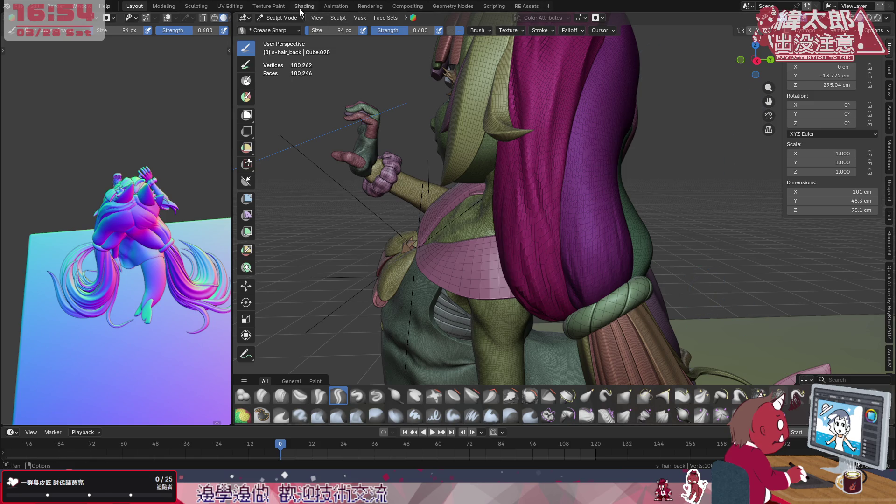
{"action": "left_click", "coordinate": [285, 18]}
- Return to Object Mode, add one subdivision level with Ctrl+1, and orbit around the back hair
{"action": "key", "text": "o"}
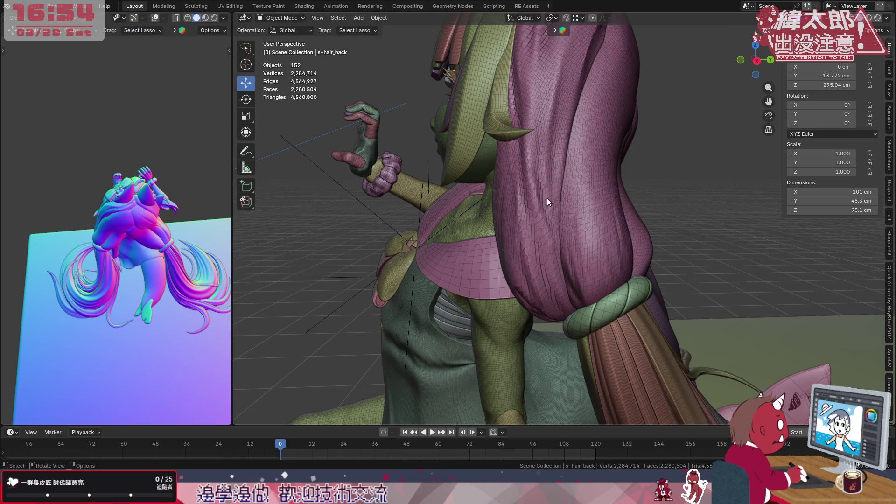
{"action": "mouse_move", "coordinate": [573, 236]}
{"action": "middle_mouse_down"}
{"action": "mouse_move", "coordinate": [624, 242]}
{"action": "mouse_move", "coordinate": [487, 264]}
{"action": "mouse_move", "coordinate": [514, 323]}
{"action": "middle_mouse_up"}
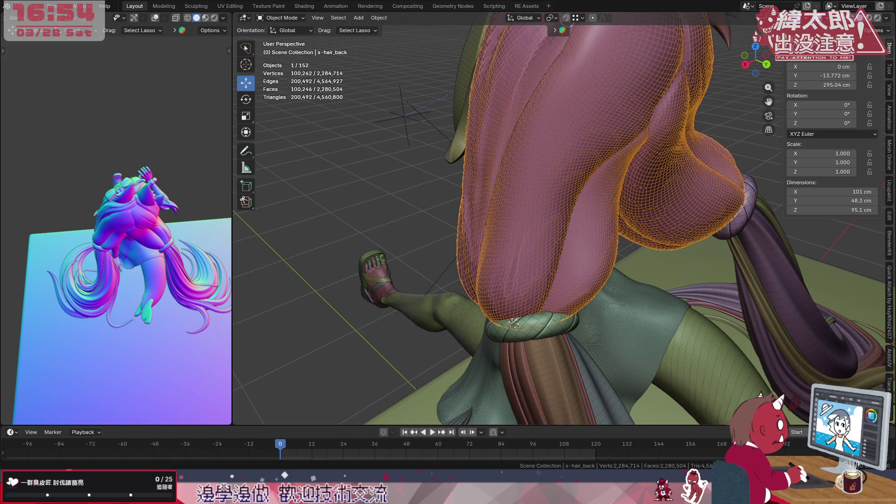
{"action": "key", "text": "ctrl+1"}
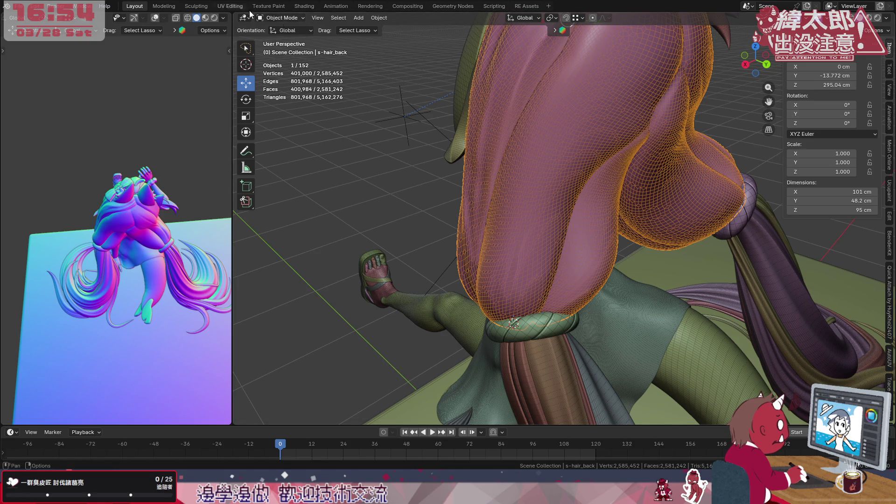
{"action": "mouse_move", "coordinate": [537, 205]}
{"action": "middle_mouse_down"}
{"action": "mouse_move", "coordinate": [719, 197]}
{"action": "mouse_move", "coordinate": [461, 196]}
{"action": "mouse_move", "coordinate": [486, 195]}
{"action": "middle_mouse_up"}
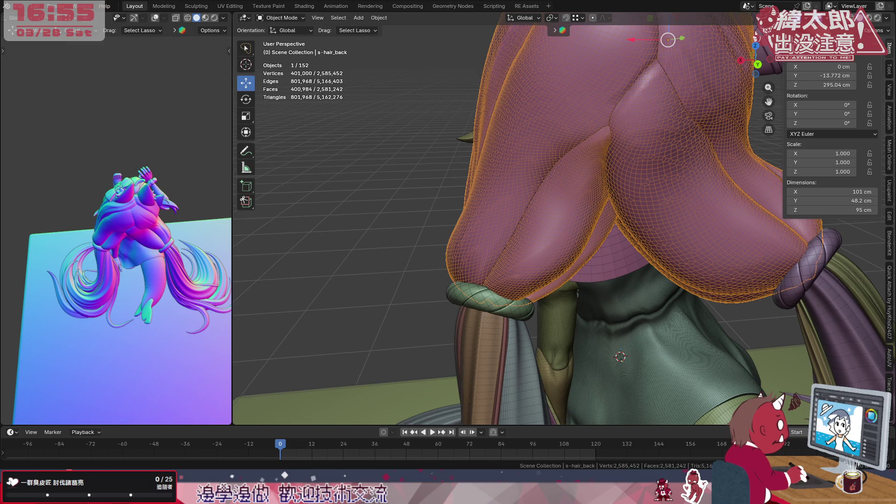
{"action": "mouse_move", "coordinate": [539, 194]}
{"action": "middle_mouse_down"}
{"action": "mouse_move", "coordinate": [642, 213]}
{"action": "mouse_move", "coordinate": [513, 212]}
{"action": "mouse_move", "coordinate": [546, 215]}
{"action": "middle_mouse_up"}
{"action": "left_click", "coordinate": [275, 17]}
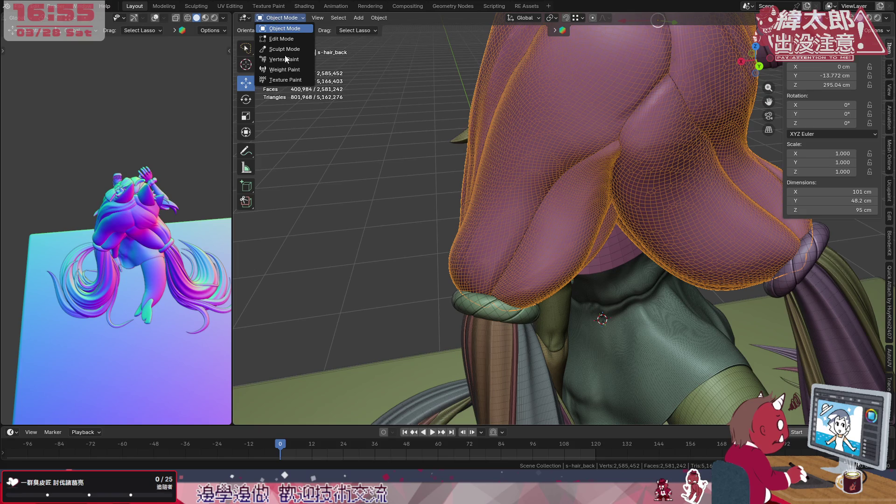
- Enter Sculpt Mode on the back hair and orbit around to the character's back
{"action": "key", "text": "Return"}
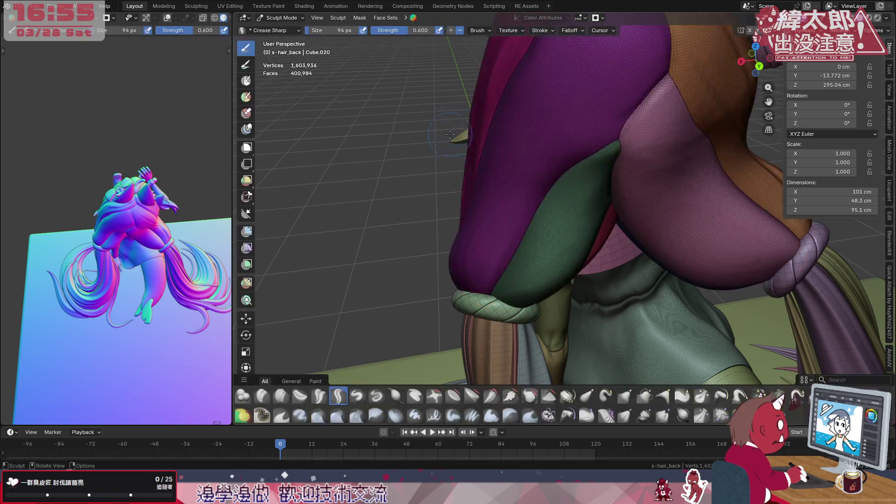
{"action": "middle_click_drag", "start_coordinate": [500, 190], "coordinate": [570, 196]}
{"action": "scroll", "coordinate": [554, 214], "scroll_direction": "up", "scroll_amount": 5}
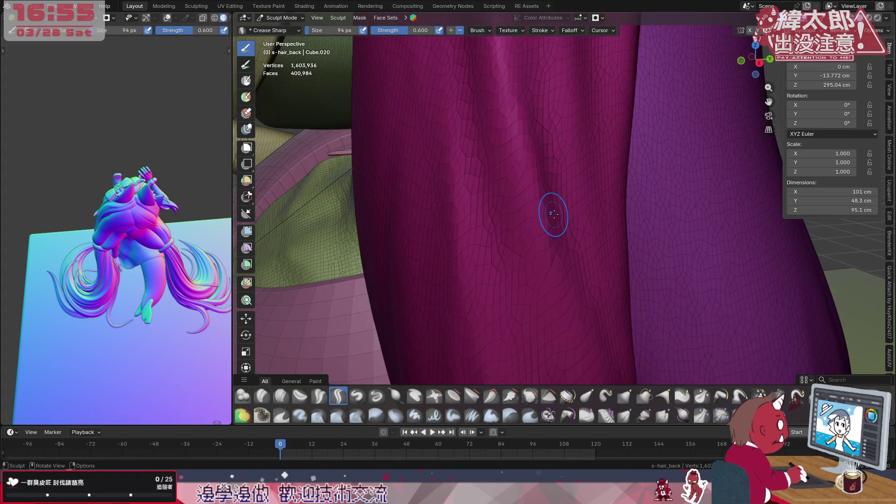
{"action": "scroll", "coordinate": [541, 219], "scroll_direction": "down", "scroll_amount": 4}
{"action": "mouse_move", "coordinate": [537, 224]}
{"action": "middle_mouse_down"}
{"action": "mouse_move", "coordinate": [520, 254]}
{"action": "mouse_move", "coordinate": [528, 243]}
{"action": "mouse_move", "coordinate": [635, 250]}
{"action": "mouse_move", "coordinate": [500, 246]}
{"action": "mouse_move", "coordinate": [551, 254]}
{"action": "mouse_move", "coordinate": [524, 225]}
{"action": "mouse_move", "coordinate": [556, 281]}
{"action": "middle_mouse_up"}
{"action": "scroll", "coordinate": [500, 246], "scroll_direction": "down", "scroll_amount": 3}
{"action": "scroll", "coordinate": [562, 260], "scroll_direction": "up", "scroll_amount": 3}
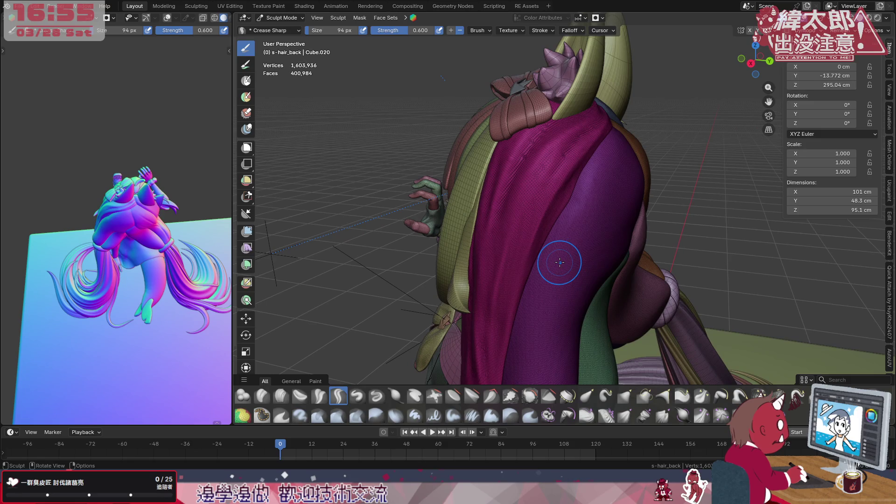
{"action": "middle_click_drag", "start_coordinate": [574, 256], "coordinate": [606, 241]}
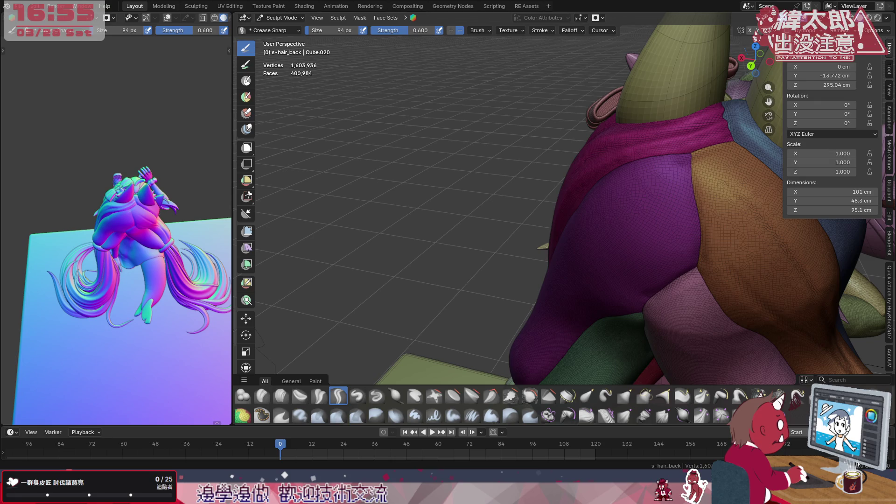
{"action": "mouse_move", "coordinate": [684, 219]}
{"action": "middle_mouse_down"}
{"action": "mouse_move", "coordinate": [475, 302]}
{"action": "mouse_move", "coordinate": [486, 224]}
{"action": "middle_mouse_up"}
{"action": "scroll", "coordinate": [486, 224], "scroll_direction": "up", "scroll_amount": 5}
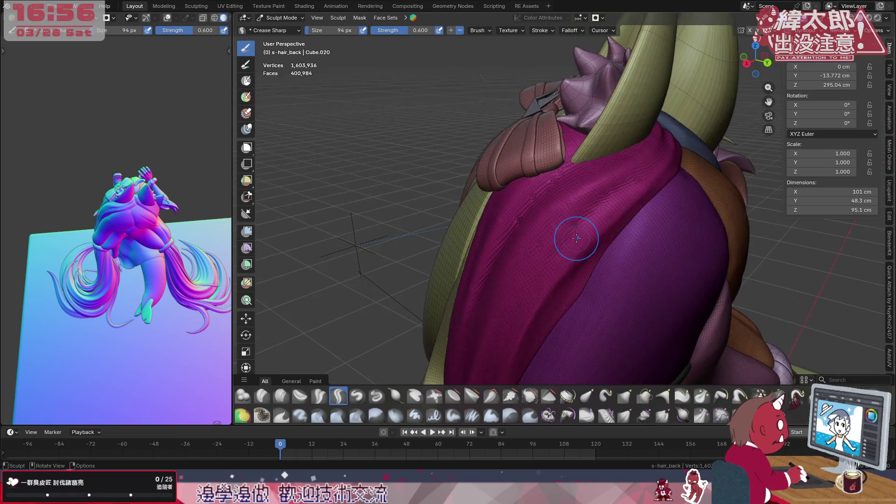
- Carve a deep diagonal Crease Sharp groove along the magenta hair fold
{"action": "left_click_drag", "start_coordinate": [566, 213], "coordinate": [610, 190]}
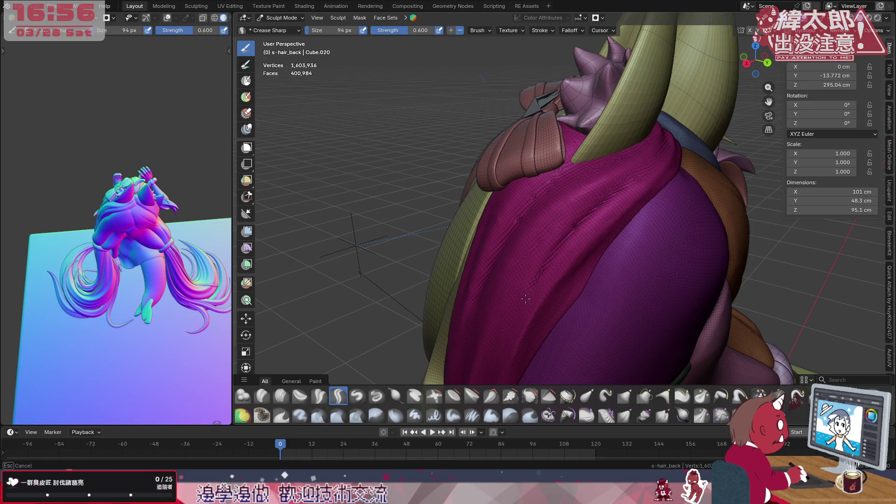
{"action": "left_click_drag", "start_coordinate": [566, 226], "coordinate": [611, 196]}
{"action": "left_click_drag", "start_coordinate": [504, 324], "coordinate": [580, 214]}
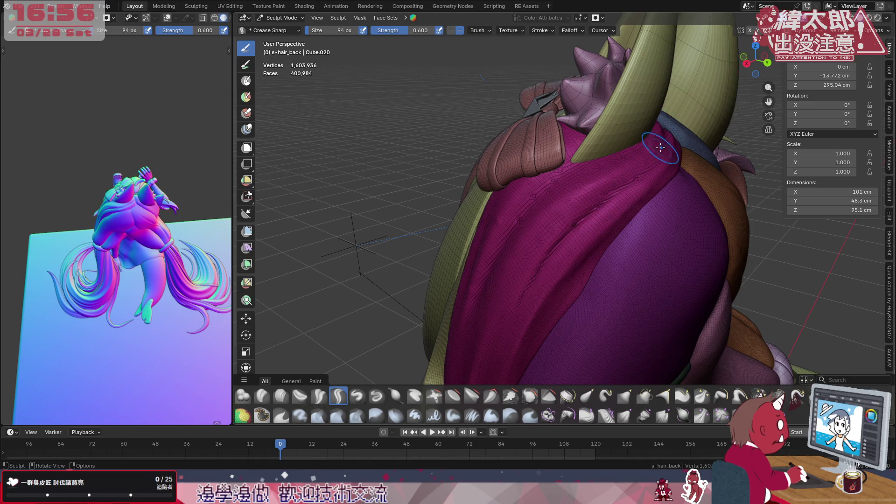
{"action": "mouse_move", "coordinate": [594, 231]}
{"action": "middle_mouse_down"}
{"action": "mouse_move", "coordinate": [580, 281]}
{"action": "mouse_move", "coordinate": [600, 220]}
{"action": "mouse_move", "coordinate": [587, 201]}
{"action": "middle_mouse_up"}
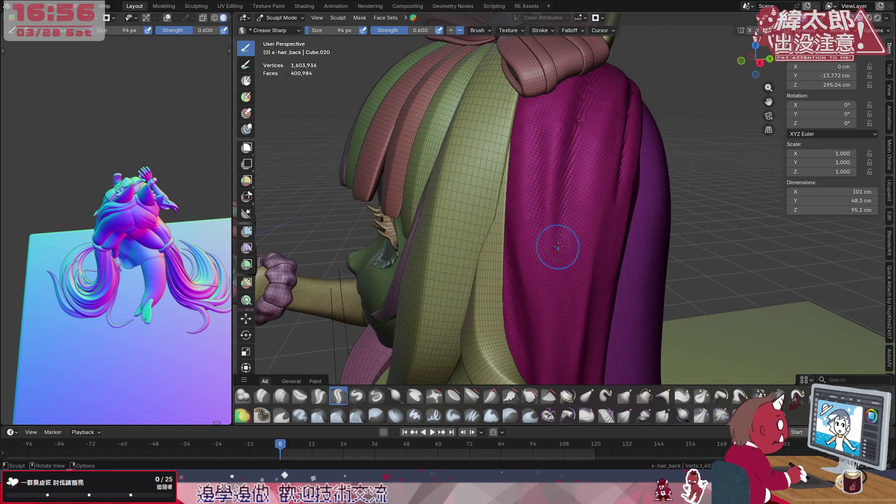
- With Crease Polish, polish creases down the magenta hair and along its upper fold
{"action": "left_click", "coordinate": [319, 396]}
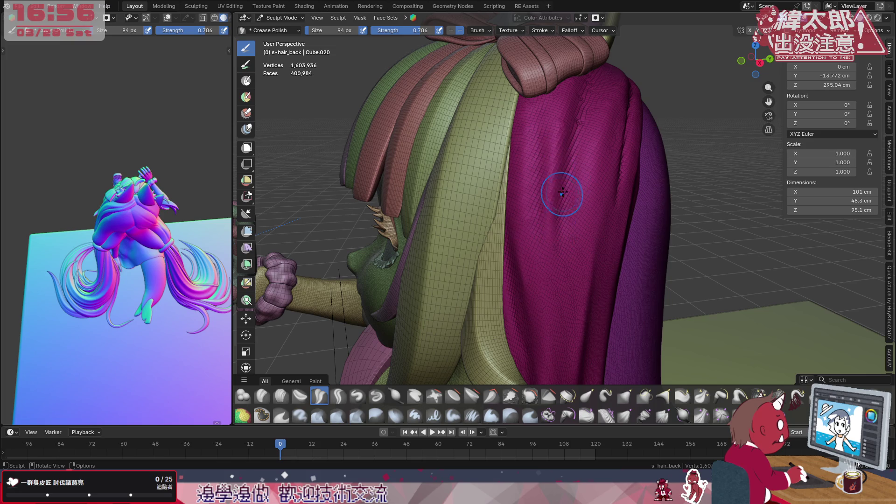
{"action": "mouse_move", "coordinate": [584, 133]}
{"action": "left_mouse_down"}
{"action": "mouse_move", "coordinate": [568, 183]}
{"action": "mouse_move", "coordinate": [567, 355]}
{"action": "left_mouse_up"}
{"action": "mouse_move", "coordinate": [610, 262]}
{"action": "middle_mouse_down"}
{"action": "mouse_move", "coordinate": [583, 190]}
{"action": "mouse_move", "coordinate": [582, 224]}
{"action": "mouse_move", "coordinate": [573, 196]}
{"action": "mouse_move", "coordinate": [614, 184]}
{"action": "mouse_move", "coordinate": [607, 196]}
{"action": "mouse_move", "coordinate": [615, 223]}
{"action": "mouse_move", "coordinate": [621, 154]}
{"action": "mouse_move", "coordinate": [605, 363]}
{"action": "middle_mouse_up"}
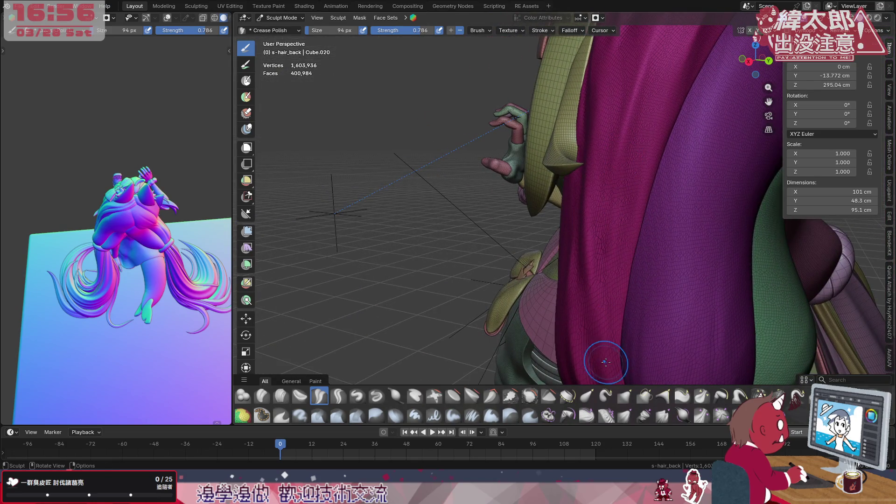
{"action": "left_click_drag", "start_coordinate": [620, 154], "coordinate": [621, 136]}
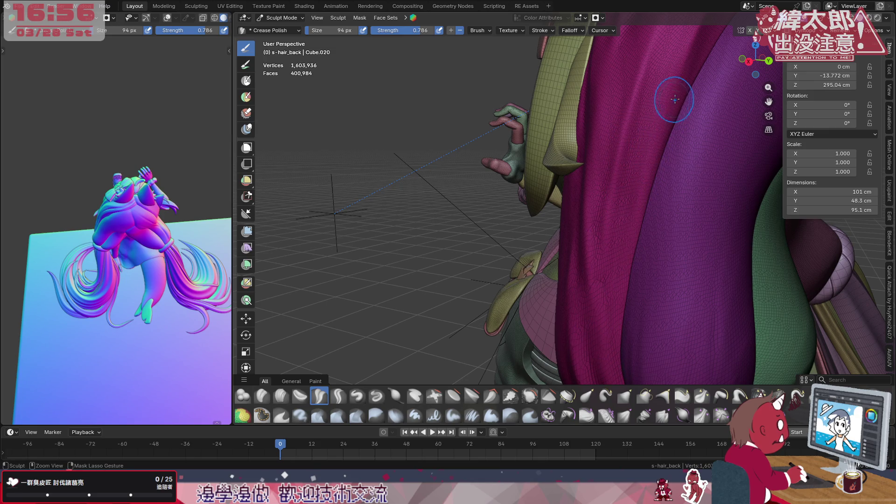
{"action": "left_click_drag", "start_coordinate": [674, 100], "coordinate": [663, 154]}
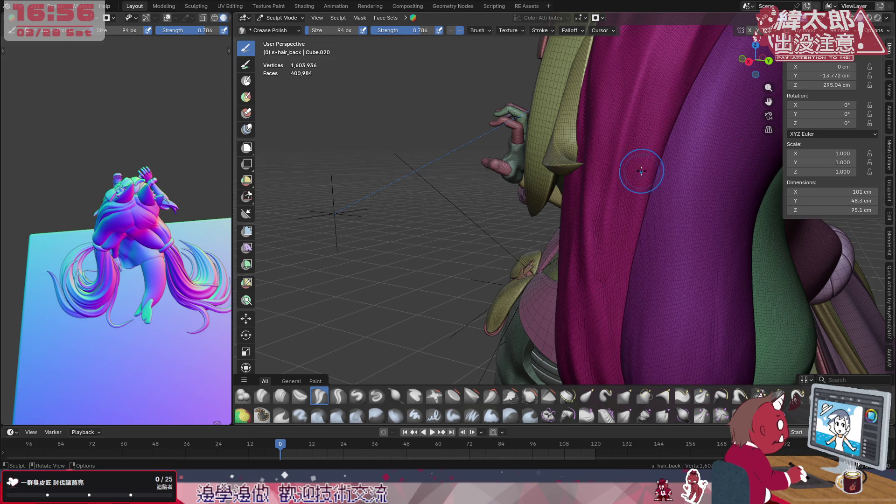
{"action": "left_click_drag", "start_coordinate": [649, 159], "coordinate": [604, 296]}
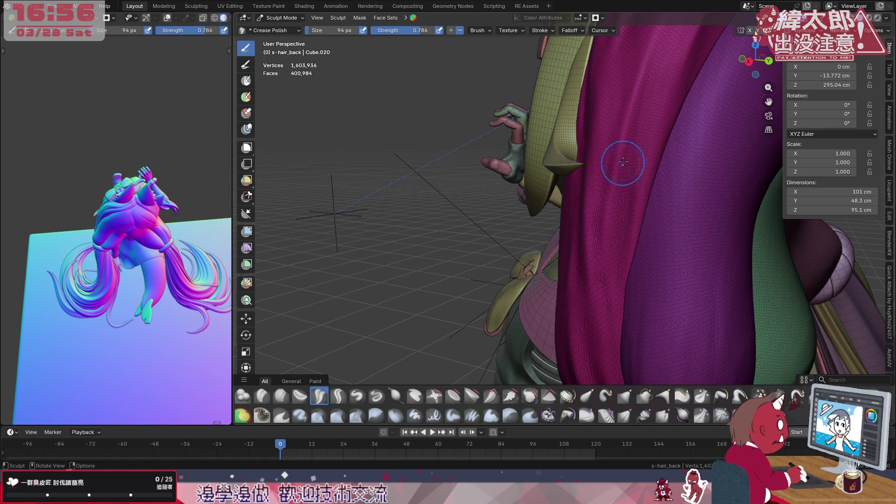
- Polish the folds down the magenta hair and smooth the crease streaks on the lower hair
{"action": "mouse_move", "coordinate": [640, 100]}
{"action": "middle_mouse_down"}
{"action": "mouse_move", "coordinate": [637, 169]}
{"action": "mouse_move", "coordinate": [624, 154]}
{"action": "mouse_move", "coordinate": [598, 194]}
{"action": "middle_mouse_up"}
{"action": "left_click_drag", "start_coordinate": [578, 138], "coordinate": [586, 327]}
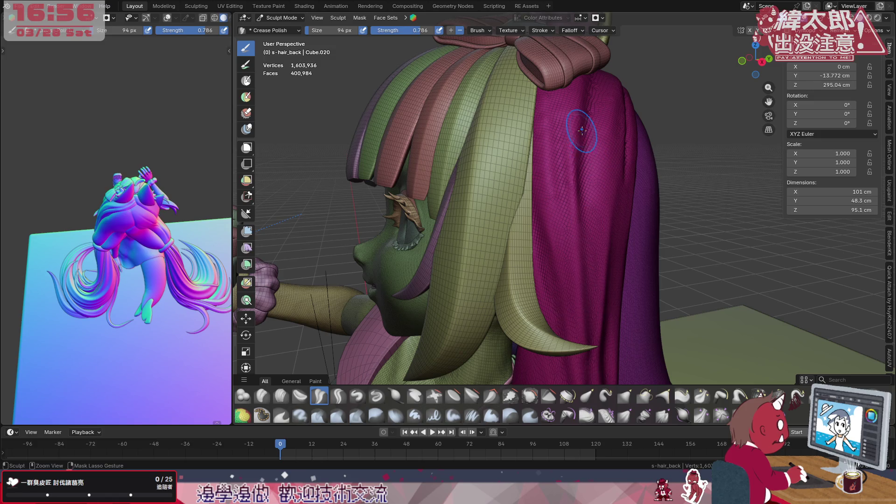
{"action": "left_click_drag", "start_coordinate": [587, 115], "coordinate": [580, 176]}
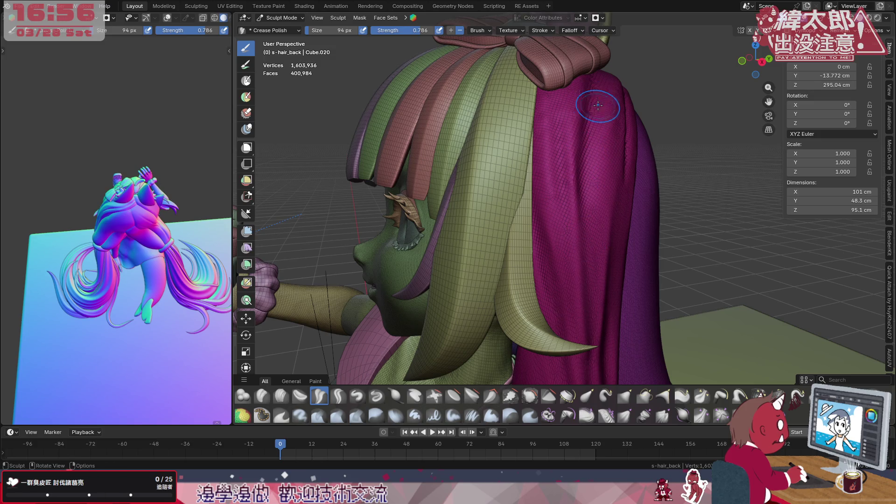
{"action": "mouse_move", "coordinate": [580, 145]}
{"action": "middle_mouse_down"}
{"action": "mouse_move", "coordinate": [585, 96]}
{"action": "mouse_move", "coordinate": [602, 180]}
{"action": "middle_mouse_up"}
{"action": "scroll", "coordinate": [587, 117], "scroll_direction": "up", "scroll_amount": 4}
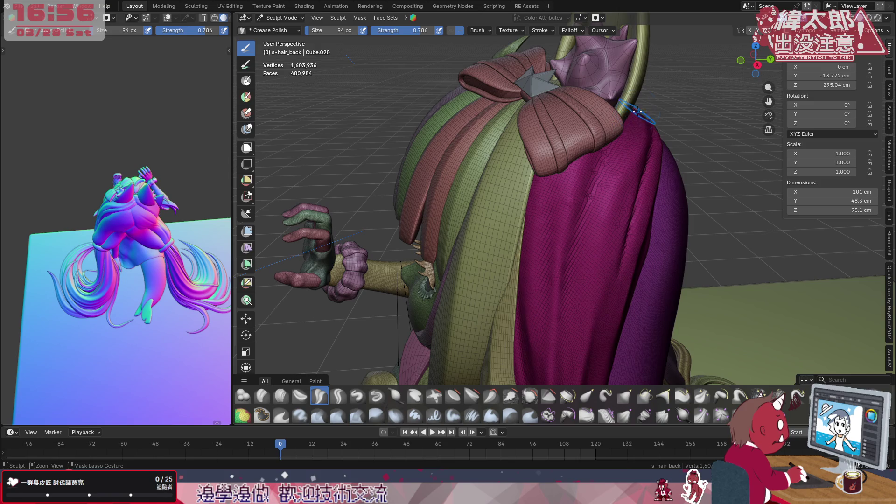
{"action": "mouse_move", "coordinate": [609, 202]}
{"action": "left_mouse_down"}
{"action": "mouse_move", "coordinate": [589, 322]}
{"action": "mouse_move", "coordinate": [621, 150]}
{"action": "left_mouse_up"}
{"action": "left_click_drag", "start_coordinate": [593, 244], "coordinate": [598, 212]}
{"action": "left_click", "coordinate": [281, 396]}
- Stroke vertical Clay Strips grooves up the magenta hair, enlarging the brush to 118 px
{"action": "left_click_drag", "start_coordinate": [600, 168], "coordinate": [601, 220]}
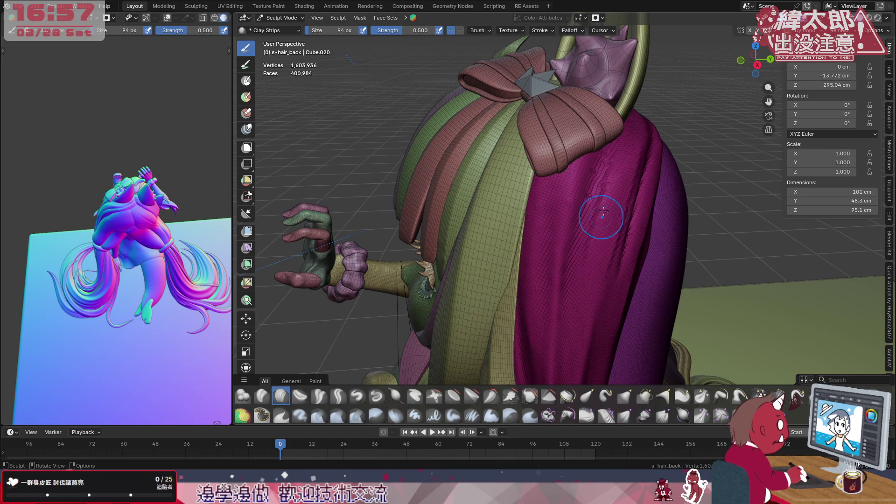
{"action": "key", "text": "f"}
{"action": "left_click", "coordinate": [614, 177]}
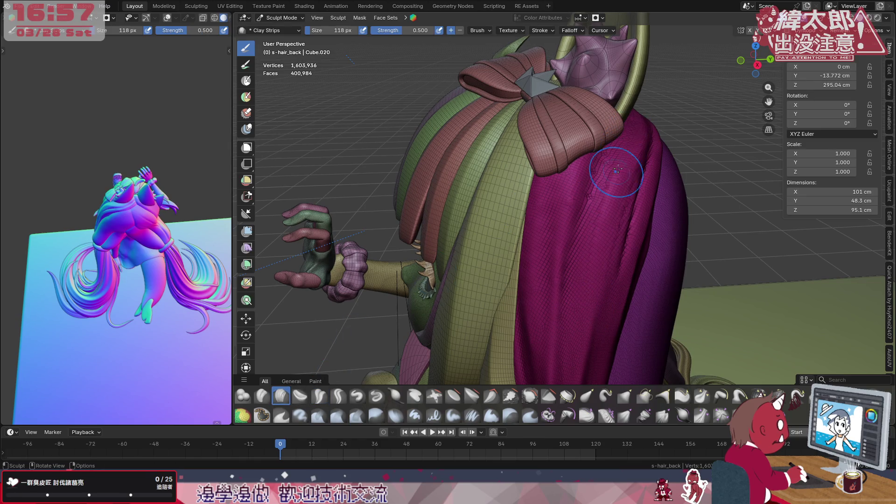
{"action": "left_click_drag", "start_coordinate": [560, 314], "coordinate": [624, 142], "text": "ctrl"}
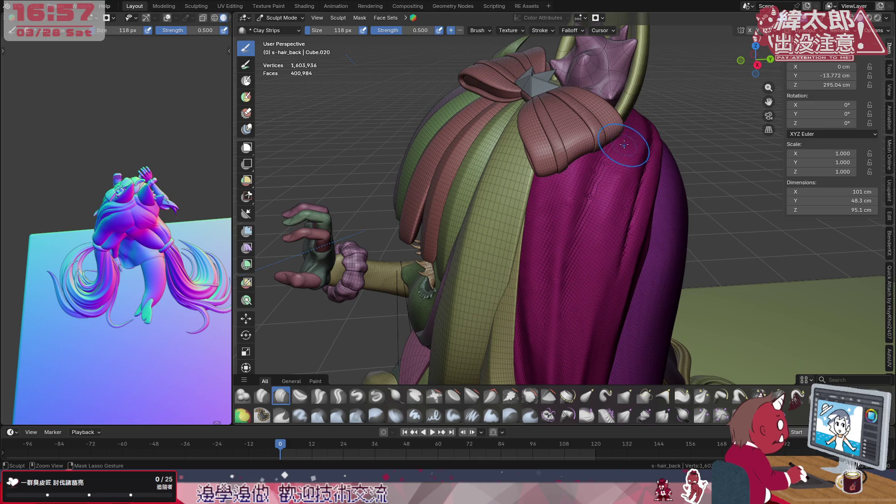
- Orbit past the bow and face to a low rear-side view of the lower magenta hair
{"action": "mouse_move", "coordinate": [630, 170]}
{"action": "middle_mouse_down"}
{"action": "mouse_move", "coordinate": [627, 189]}
{"action": "mouse_move", "coordinate": [637, 183]}
{"action": "middle_mouse_up"}
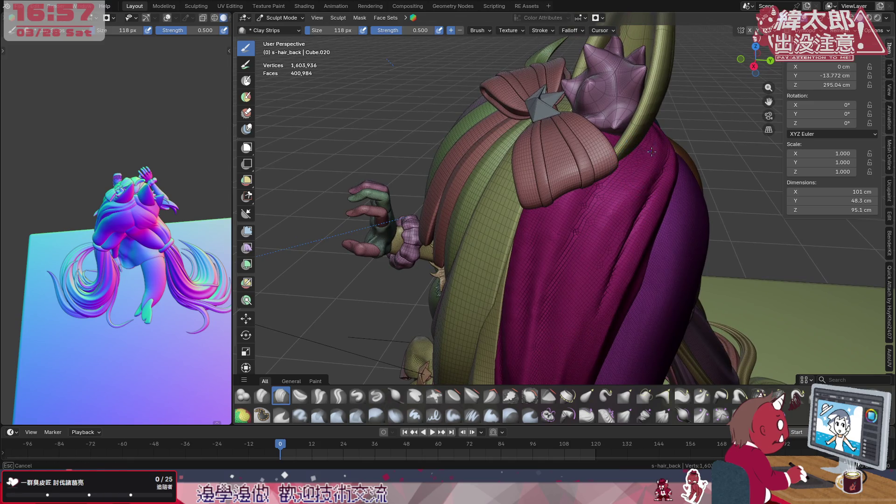
{"action": "middle_click_drag", "start_coordinate": [644, 200], "coordinate": [607, 208]}
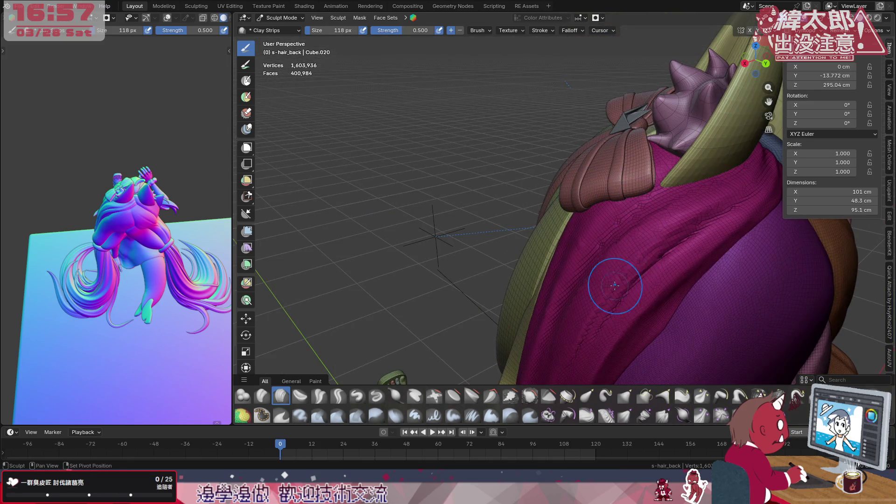
{"action": "middle_click_drag", "start_coordinate": [710, 190], "coordinate": [696, 172]}
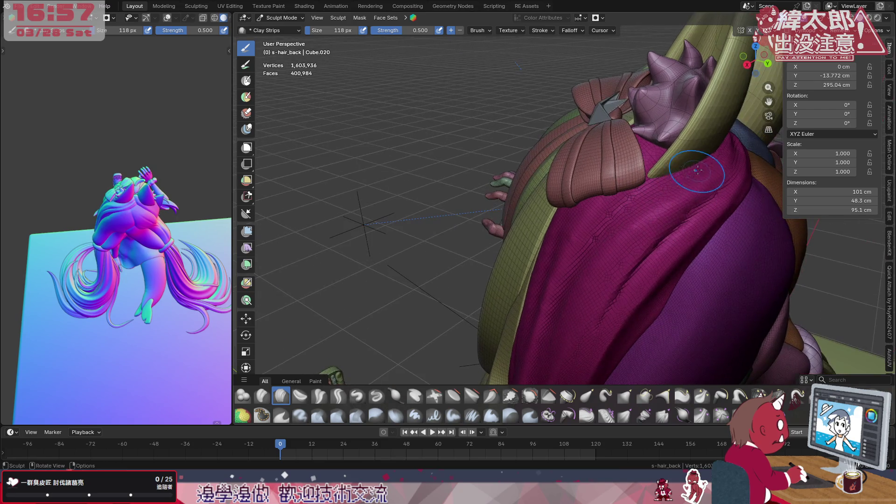
{"action": "mouse_move", "coordinate": [616, 224]}
{"action": "middle_mouse_down"}
{"action": "mouse_move", "coordinate": [630, 240]}
{"action": "mouse_move", "coordinate": [573, 165]}
{"action": "middle_mouse_up"}
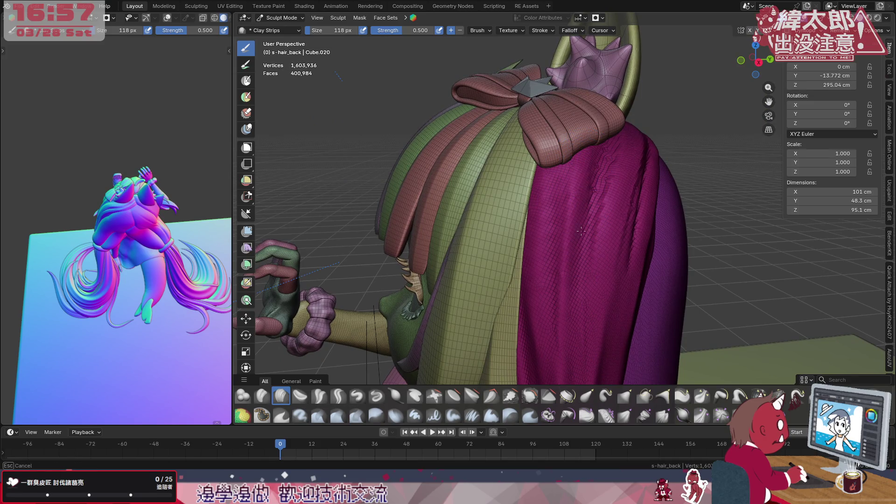
{"action": "middle_click_drag", "start_coordinate": [584, 271], "coordinate": [602, 196]}
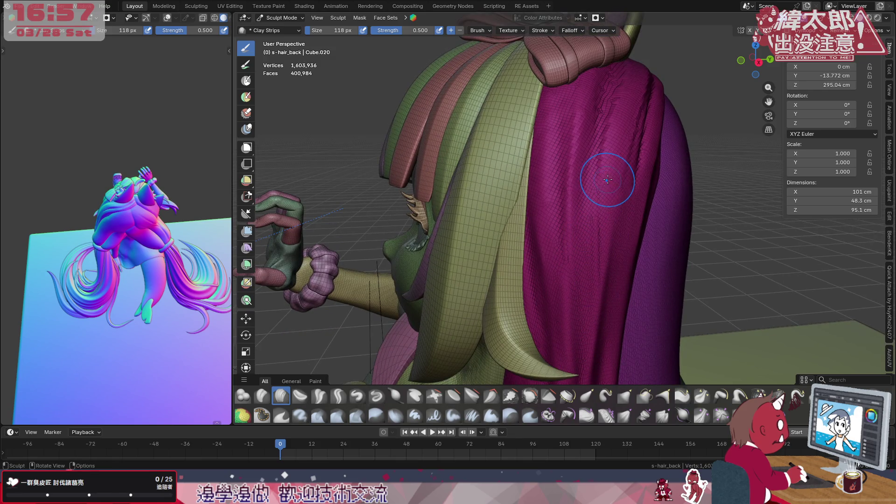
{"action": "mouse_move", "coordinate": [599, 206]}
{"action": "middle_mouse_down"}
{"action": "mouse_move", "coordinate": [579, 233]}
{"action": "mouse_move", "coordinate": [542, 200]}
{"action": "middle_mouse_up"}
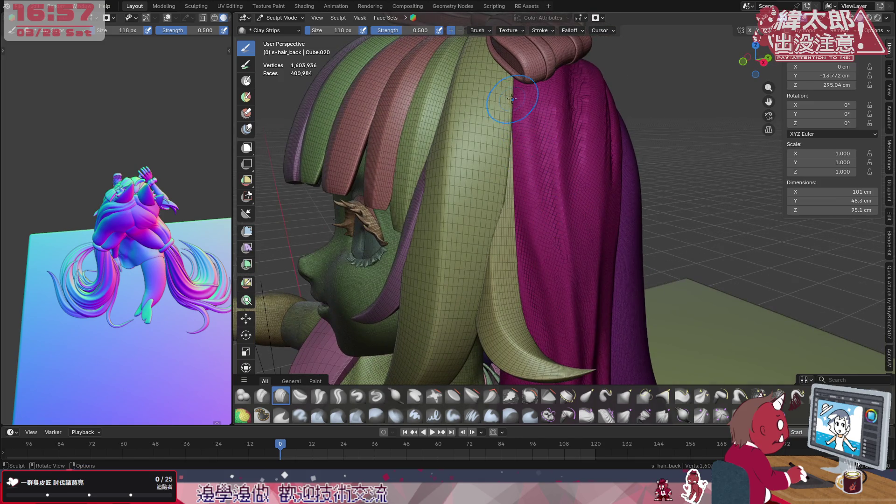
{"action": "mouse_move", "coordinate": [549, 261]}
{"action": "middle_mouse_down"}
{"action": "mouse_move", "coordinate": [570, 222]}
{"action": "mouse_move", "coordinate": [584, 244]}
{"action": "mouse_move", "coordinate": [590, 187]}
{"action": "middle_mouse_up"}
{"action": "middle_click_drag", "start_coordinate": [569, 218], "coordinate": [577, 190], "text": "shift"}
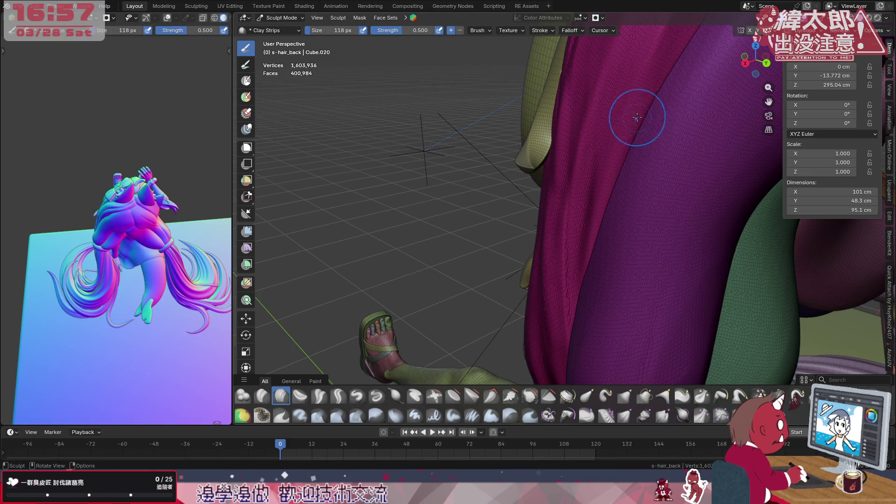
- Close in on the magenta hair below the horn and sculpt faint vertical strand strokes
{"action": "middle_click_drag", "start_coordinate": [635, 144], "coordinate": [650, 150]}
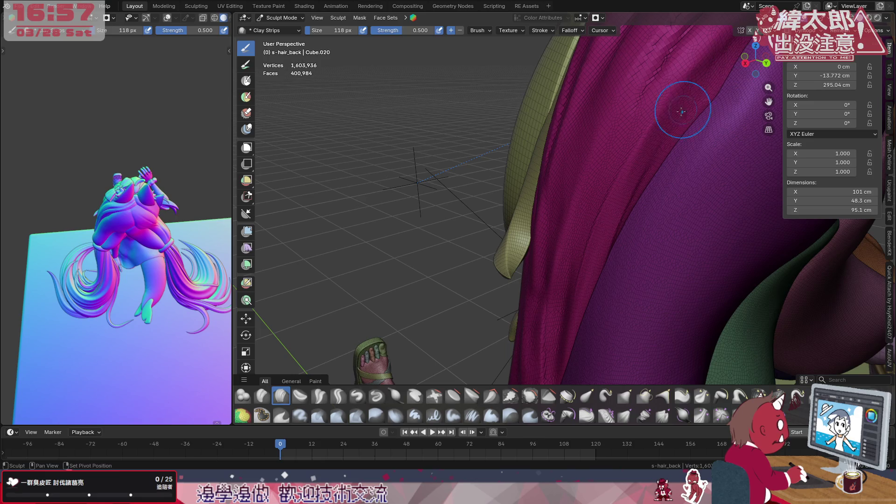
{"action": "mouse_move", "coordinate": [644, 154]}
{"action": "middle_mouse_down"}
{"action": "mouse_move", "coordinate": [613, 229]}
{"action": "mouse_move", "coordinate": [620, 220]}
{"action": "mouse_move", "coordinate": [657, 239]}
{"action": "middle_mouse_up"}
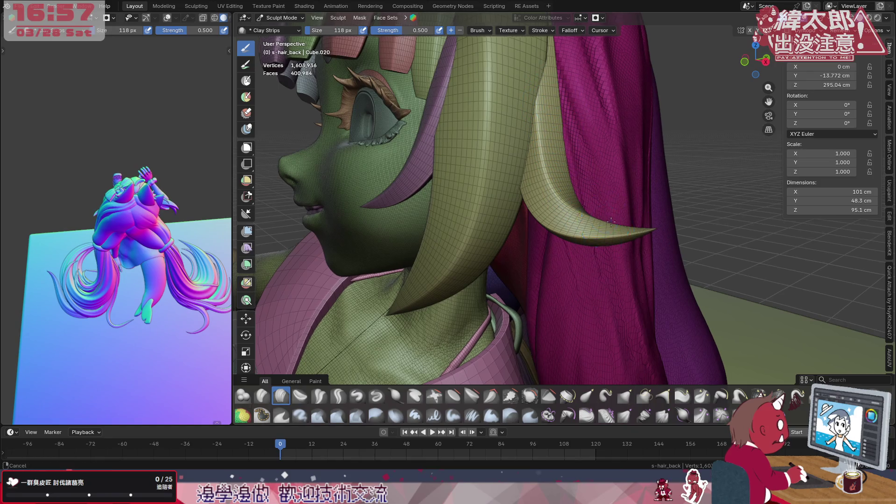
{"action": "middle_click_drag", "start_coordinate": [583, 167], "coordinate": [579, 116], "text": "shift"}
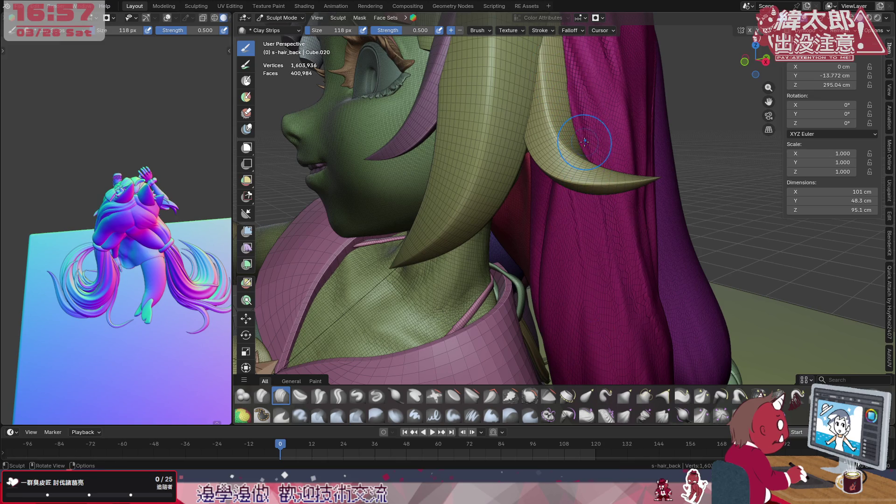
{"action": "mouse_move", "coordinate": [625, 210]}
{"action": "middle_mouse_down"}
{"action": "mouse_move", "coordinate": [615, 251]}
{"action": "mouse_move", "coordinate": [567, 161]}
{"action": "middle_mouse_up"}
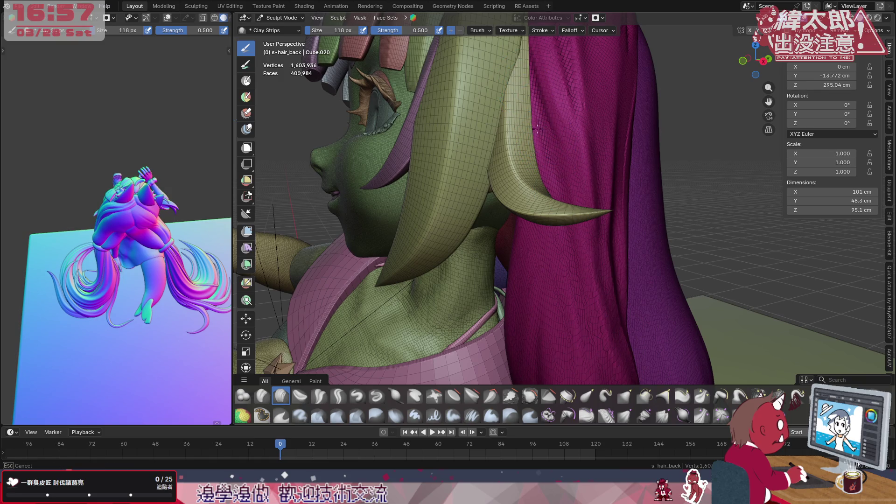
{"action": "middle_click_drag", "start_coordinate": [537, 220], "coordinate": [578, 210]}
{"action": "mouse_move", "coordinate": [578, 210]}
{"action": "left_mouse_down"}
{"action": "mouse_move", "coordinate": [524, 160]}
{"action": "mouse_move", "coordinate": [534, 354]}
{"action": "mouse_move", "coordinate": [526, 164]}
{"action": "mouse_move", "coordinate": [518, 270]}
{"action": "mouse_move", "coordinate": [535, 160]}
{"action": "left_mouse_up"}
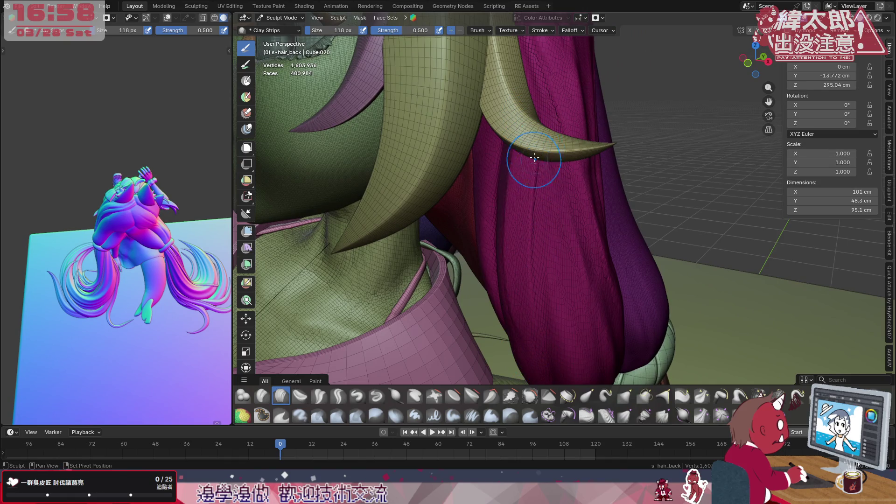
{"action": "mouse_move", "coordinate": [554, 194]}
{"action": "middle_mouse_down"}
{"action": "mouse_move", "coordinate": [588, 244]}
{"action": "mouse_move", "coordinate": [597, 219]}
{"action": "mouse_move", "coordinate": [589, 273]}
{"action": "mouse_move", "coordinate": [566, 224]}
{"action": "middle_mouse_up"}
- Shrink the brush to 94 px and carve a light inverted groove on the lower hair
{"action": "key", "text": "f"}
{"action": "left_click", "coordinate": [590, 283]}
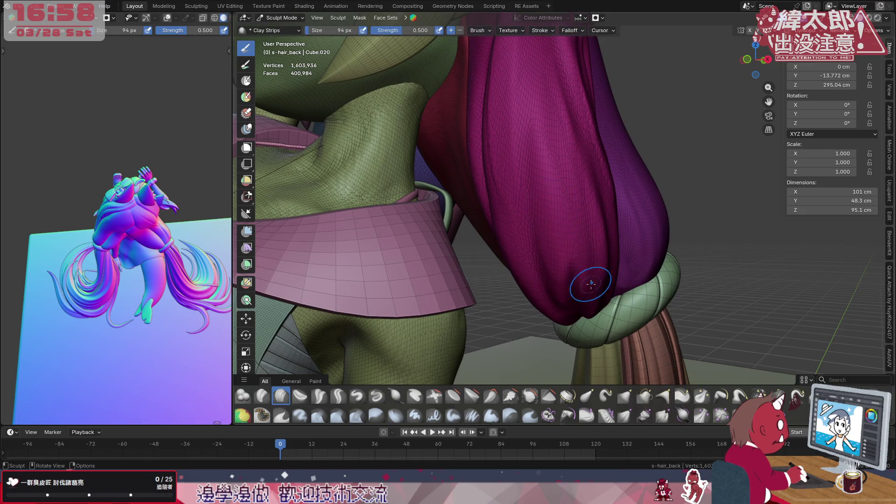
{"action": "key", "text": "ctrl"}
{"action": "left_click_drag", "start_coordinate": [557, 291], "coordinate": [549, 191], "text": "ctrl"}
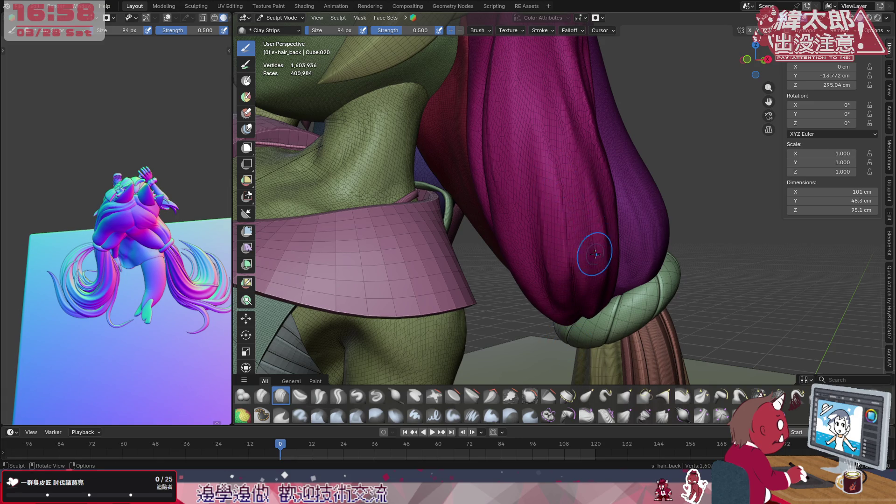
- From a new angle, carve two creases down the magenta hair and a faint one higher up
{"action": "mouse_move", "coordinate": [552, 221]}
{"action": "middle_mouse_down"}
{"action": "mouse_move", "coordinate": [578, 231]}
{"action": "mouse_move", "coordinate": [547, 211]}
{"action": "middle_mouse_up"}
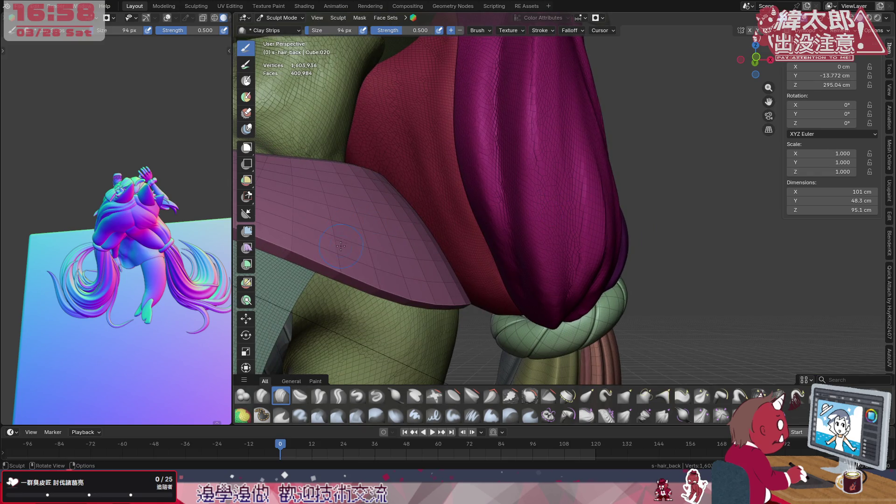
{"action": "mouse_move", "coordinate": [568, 236]}
{"action": "middle_mouse_down"}
{"action": "mouse_move", "coordinate": [554, 236]}
{"action": "mouse_move", "coordinate": [574, 280]}
{"action": "middle_mouse_up"}
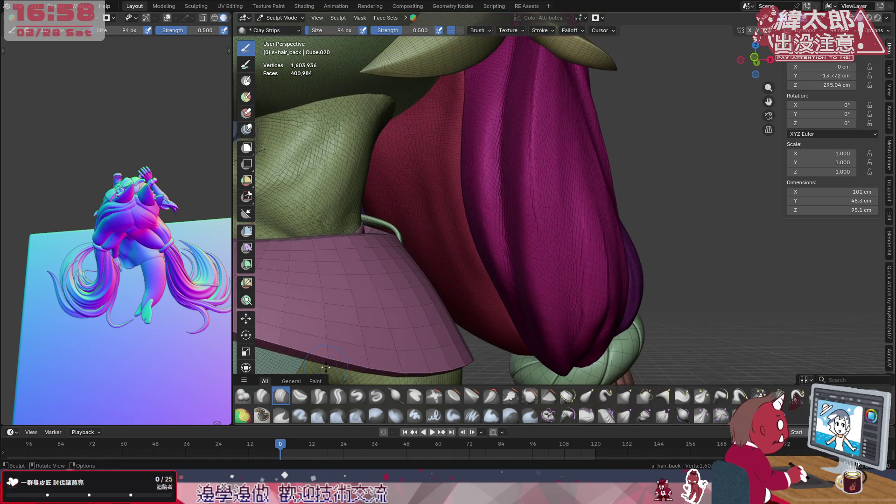
{"action": "mouse_move", "coordinate": [536, 180]}
{"action": "middle_mouse_down"}
{"action": "mouse_move", "coordinate": [598, 224]}
{"action": "mouse_move", "coordinate": [580, 240]}
{"action": "mouse_move", "coordinate": [607, 266]}
{"action": "mouse_move", "coordinate": [581, 226]}
{"action": "mouse_move", "coordinate": [575, 183]}
{"action": "mouse_move", "coordinate": [572, 215]}
{"action": "middle_mouse_up"}
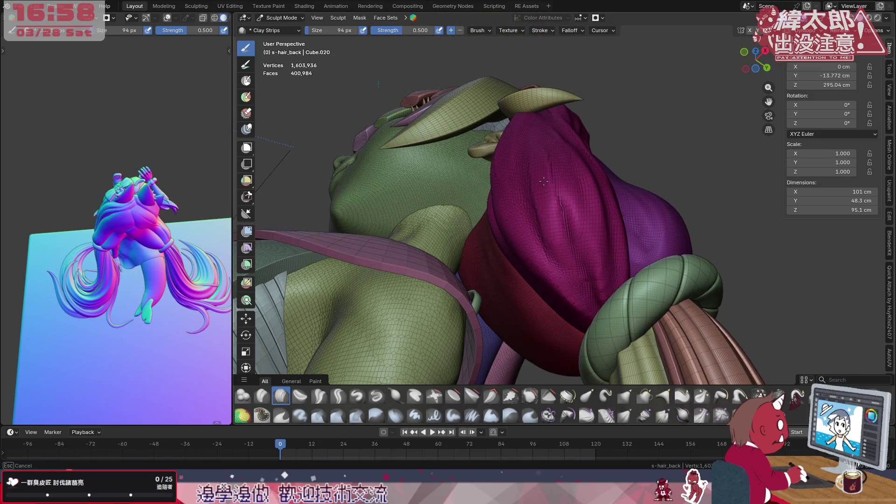
{"action": "left_click_drag", "start_coordinate": [537, 170], "coordinate": [572, 254]}
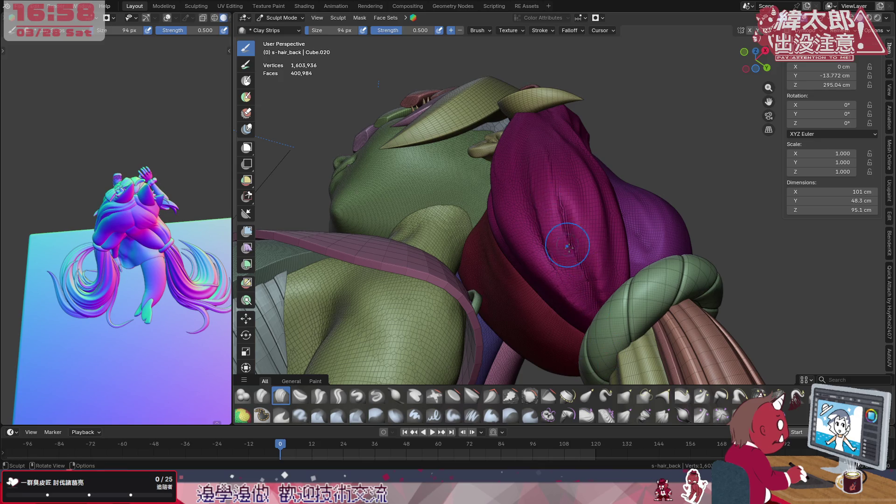
{"action": "left_click_drag", "start_coordinate": [540, 155], "coordinate": [570, 274]}
{"action": "left_click_drag", "start_coordinate": [573, 209], "coordinate": [559, 165]}
{"action": "middle_click_drag", "start_coordinate": [559, 170], "coordinate": [559, 214]}
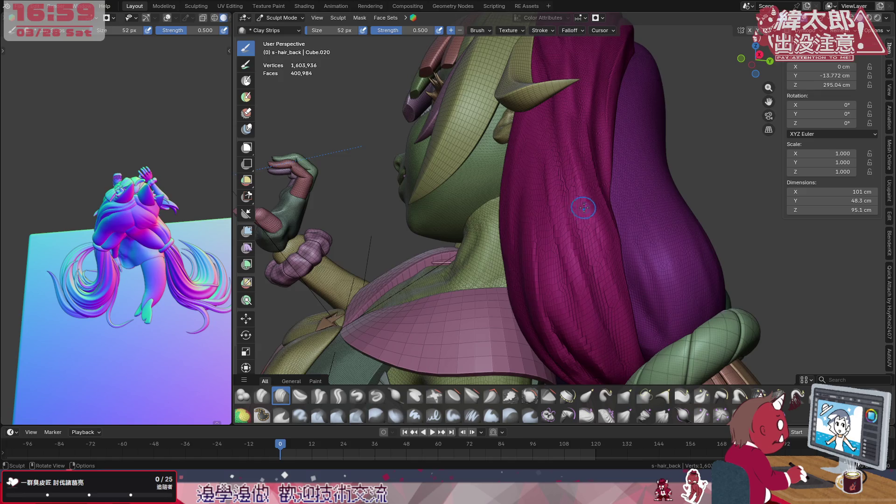
- Set the Clay Strips brush to 74 px while framing the hair and shoulder
{"action": "scroll", "coordinate": [582, 204], "scroll_direction": "up", "scroll_amount": 2}
{"action": "mouse_move", "coordinate": [595, 216]}
{"action": "middle_mouse_down"}
{"action": "mouse_move", "coordinate": [588, 236]}
{"action": "mouse_move", "coordinate": [583, 205]}
{"action": "mouse_move", "coordinate": [554, 234]}
{"action": "middle_mouse_up"}
{"action": "scroll", "coordinate": [590, 243], "scroll_direction": "up", "scroll_amount": 5}
{"action": "scroll", "coordinate": [579, 228], "scroll_direction": "down", "scroll_amount": 3}
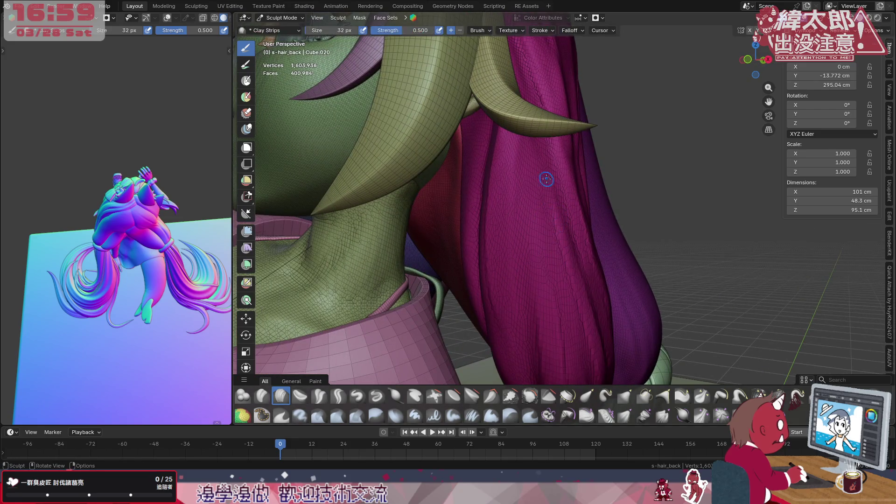
{"action": "key", "text": "f"}
{"action": "left_click", "coordinate": [531, 140]}
- Sculpt two strand strokes along the magenta hair near the shoulder and hair base
{"action": "mouse_move", "coordinate": [566, 206]}
{"action": "middle_mouse_down"}
{"action": "mouse_move", "coordinate": [531, 219]}
{"action": "mouse_move", "coordinate": [546, 202]}
{"action": "mouse_move", "coordinate": [537, 189]}
{"action": "middle_mouse_up"}
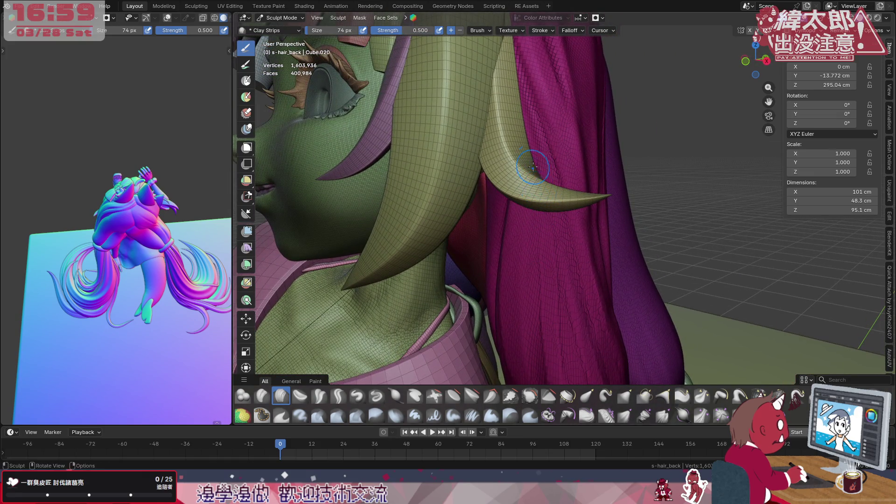
{"action": "middle_click_drag", "start_coordinate": [538, 148], "coordinate": [591, 178]}
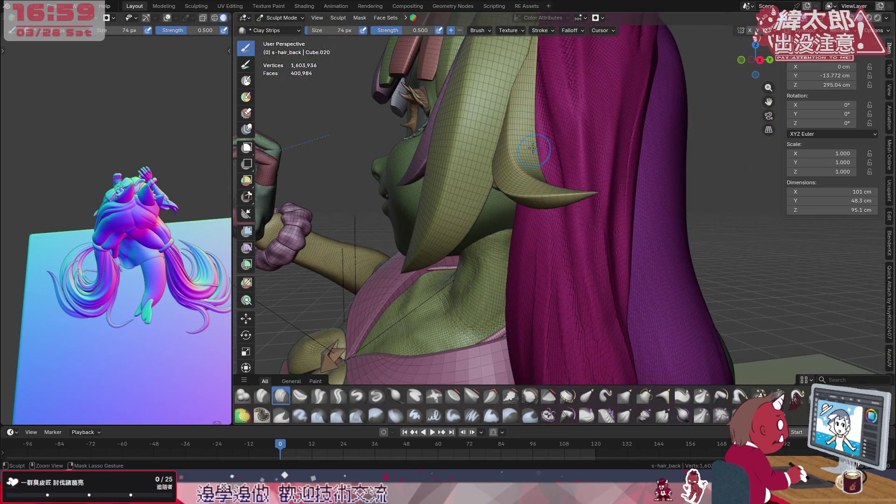
{"action": "middle_click_drag", "start_coordinate": [530, 332], "coordinate": [600, 247]}
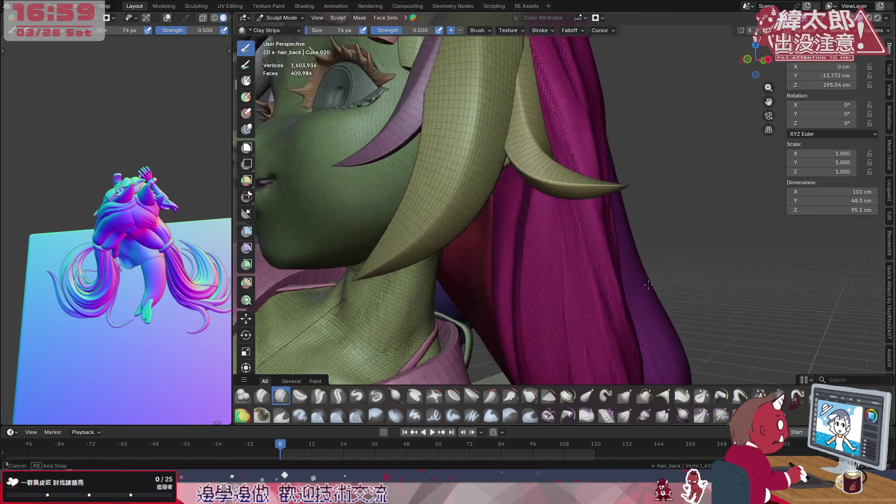
{"action": "scroll", "coordinate": [594, 281], "scroll_direction": "up", "scroll_amount": 3}
{"action": "mouse_move", "coordinate": [602, 287]}
{"action": "middle_mouse_down"}
{"action": "mouse_move", "coordinate": [631, 297]}
{"action": "mouse_move", "coordinate": [576, 170]}
{"action": "mouse_move", "coordinate": [542, 146]}
{"action": "middle_mouse_up"}
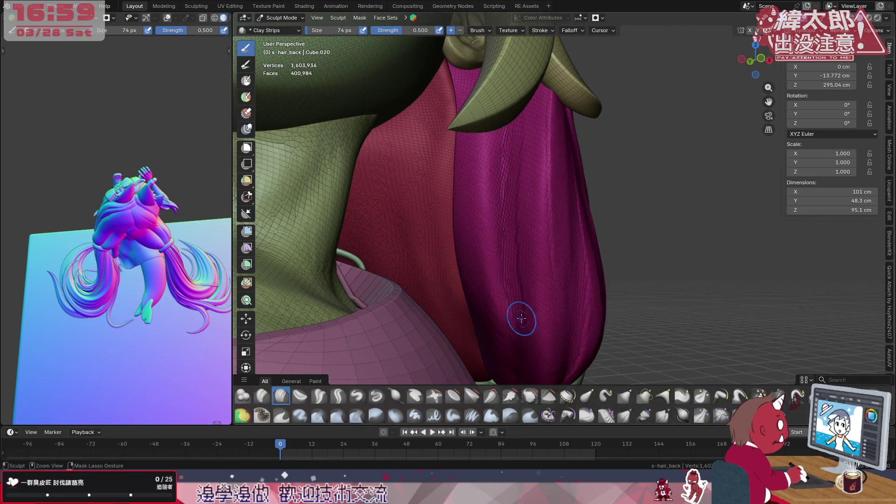
{"action": "middle_click_drag", "start_coordinate": [534, 253], "coordinate": [531, 196]}
{"action": "middle_click_drag", "start_coordinate": [519, 99], "coordinate": [519, 92]}
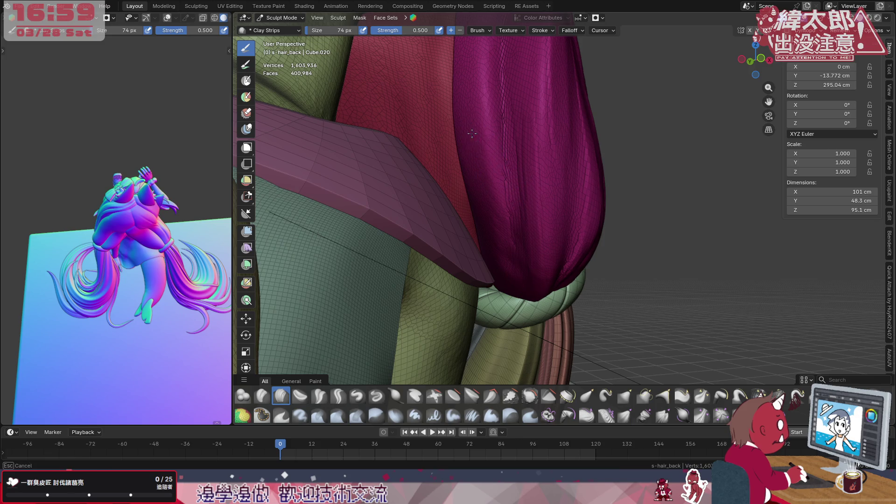
{"action": "middle_click_drag", "start_coordinate": [471, 157], "coordinate": [471, 156]}
- Enlarge the brush to 118 then 146 px and sculpt strand detail on the hair's underside
{"action": "key", "text": "f"}
{"action": "left_click", "coordinate": [480, 180]}
{"action": "middle_click_drag", "start_coordinate": [488, 244], "coordinate": [488, 244]}
{"action": "mouse_move", "coordinate": [551, 269]}
{"action": "middle_mouse_down"}
{"action": "mouse_move", "coordinate": [558, 280]}
{"action": "mouse_move", "coordinate": [567, 239]}
{"action": "mouse_move", "coordinate": [566, 260]}
{"action": "middle_mouse_up"}
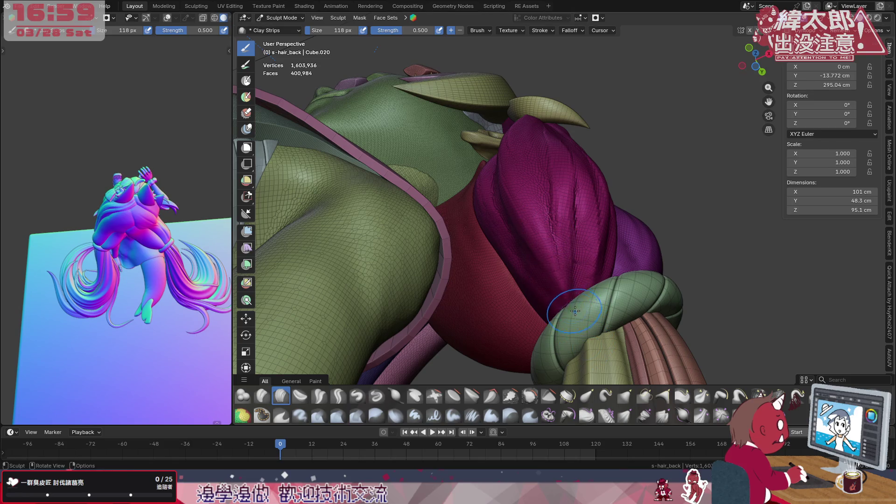
{"action": "middle_click_drag", "start_coordinate": [529, 254], "coordinate": [520, 267]}
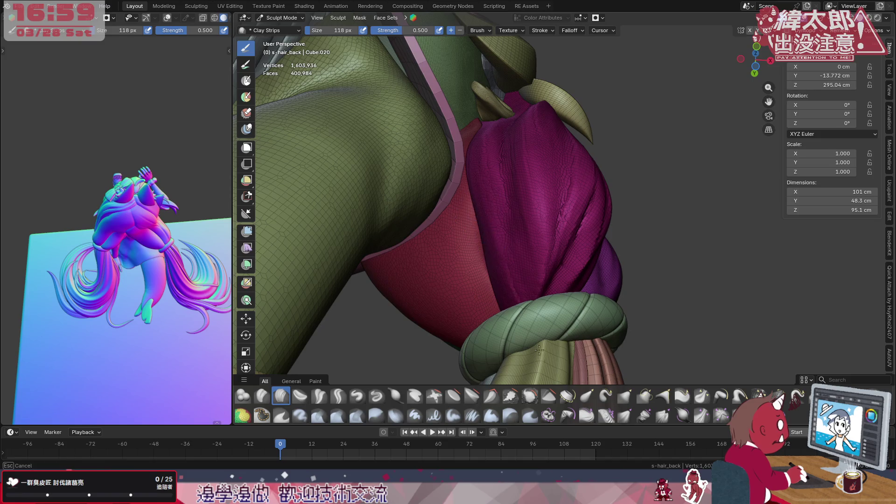
{"action": "key", "text": "f"}
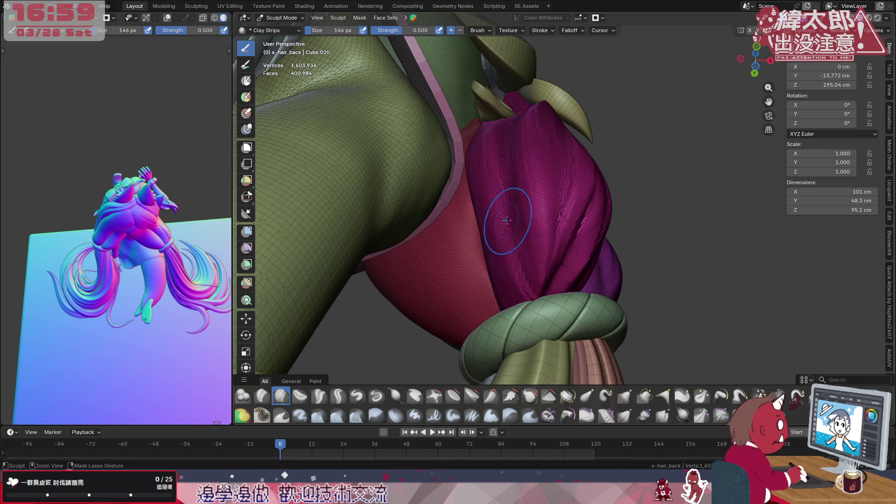
{"action": "mouse_move", "coordinate": [535, 230]}
{"action": "left_mouse_down", "text": "ctrl"}
{"action": "mouse_move", "coordinate": [567, 200]}
{"action": "mouse_move", "coordinate": [545, 219]}
{"action": "left_mouse_up", "text": "ctrl"}
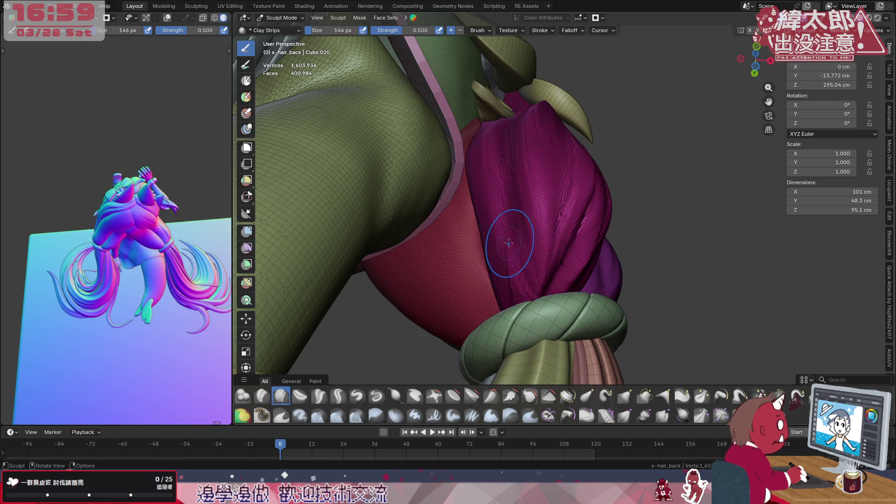
- Shrink the brush back to 74 px and sculpt a strand stroke on the back hair
{"action": "key", "text": "f"}
{"action": "left_click", "coordinate": [506, 298]}
{"action": "middle_click_drag", "start_coordinate": [505, 299], "coordinate": [523, 259]}
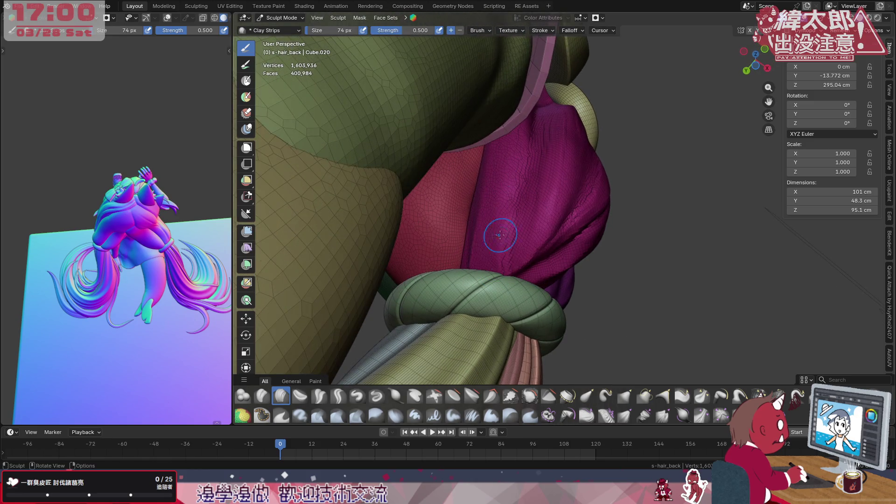
{"action": "mouse_move", "coordinate": [538, 192]}
{"action": "middle_mouse_down"}
{"action": "mouse_move", "coordinate": [514, 226]}
{"action": "mouse_move", "coordinate": [553, 337]}
{"action": "mouse_move", "coordinate": [535, 234]}
{"action": "middle_mouse_up"}
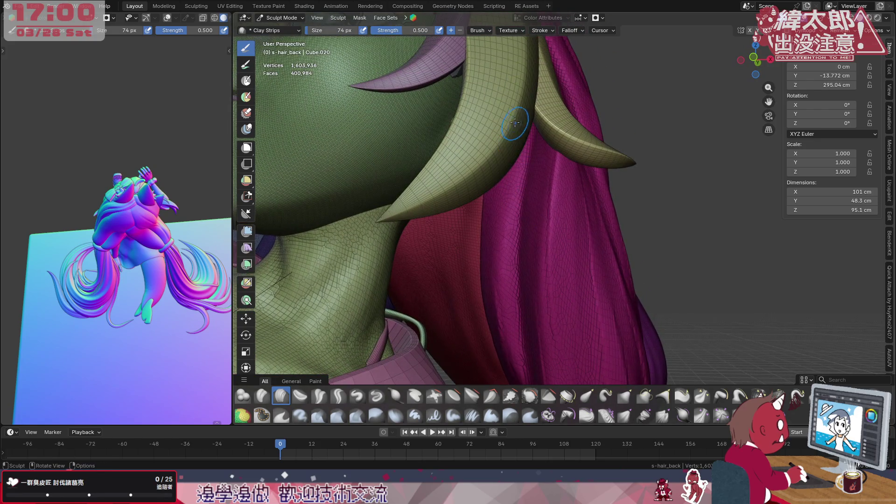
{"action": "mouse_move", "coordinate": [496, 200]}
{"action": "middle_mouse_down"}
{"action": "mouse_move", "coordinate": [520, 174]}
{"action": "mouse_move", "coordinate": [485, 188]}
{"action": "middle_mouse_up"}
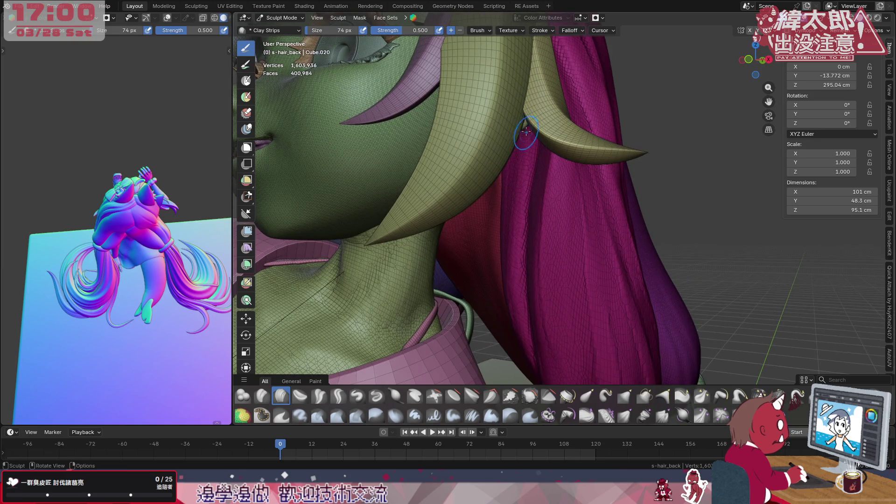
{"action": "mouse_move", "coordinate": [581, 184]}
{"action": "middle_mouse_down"}
{"action": "mouse_move", "coordinate": [591, 205]}
{"action": "mouse_move", "coordinate": [609, 180]}
{"action": "mouse_move", "coordinate": [588, 194]}
{"action": "mouse_move", "coordinate": [626, 182]}
{"action": "mouse_move", "coordinate": [613, 221]}
{"action": "mouse_move", "coordinate": [597, 118]}
{"action": "mouse_move", "coordinate": [602, 143]}
{"action": "middle_mouse_up"}
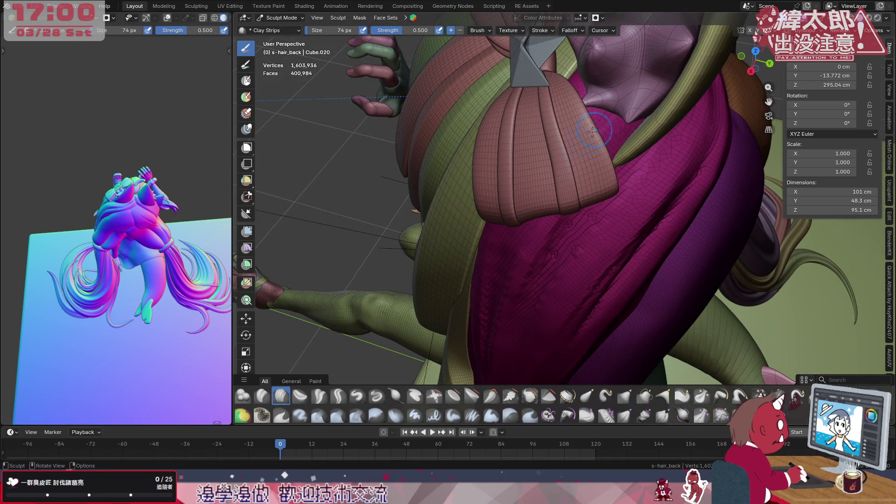
{"action": "mouse_move", "coordinate": [539, 230]}
{"action": "left_mouse_down"}
{"action": "mouse_move", "coordinate": [525, 256]}
{"action": "mouse_move", "coordinate": [532, 178]}
{"action": "left_mouse_up"}
- Sculpt another strand along the back hair from a closer side view and inspect it
{"action": "mouse_move", "coordinate": [587, 176]}
{"action": "middle_mouse_down"}
{"action": "mouse_move", "coordinate": [562, 160]}
{"action": "mouse_move", "coordinate": [556, 172]}
{"action": "mouse_move", "coordinate": [592, 176]}
{"action": "mouse_move", "coordinate": [565, 188]}
{"action": "mouse_move", "coordinate": [567, 163]}
{"action": "mouse_move", "coordinate": [614, 150]}
{"action": "middle_mouse_up"}
{"action": "middle_click_drag", "start_coordinate": [672, 121], "coordinate": [523, 238]}
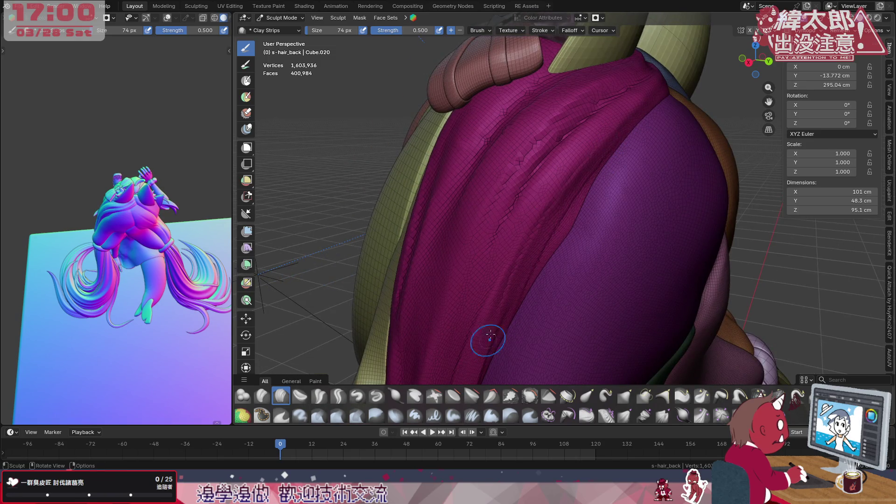
{"action": "left_click_drag", "start_coordinate": [505, 278], "coordinate": [505, 279]}
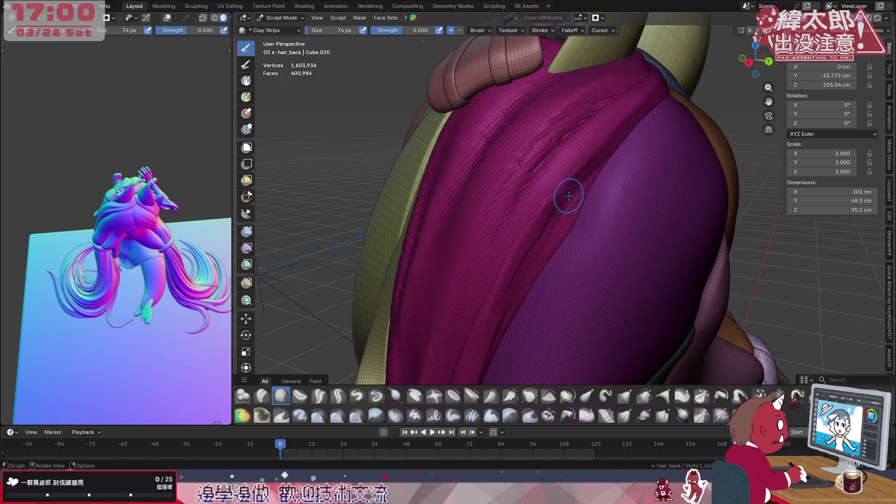
{"action": "mouse_move", "coordinate": [587, 198]}
{"action": "middle_mouse_down"}
{"action": "mouse_move", "coordinate": [559, 192]}
{"action": "mouse_move", "coordinate": [582, 194]}
{"action": "mouse_move", "coordinate": [577, 212]}
{"action": "mouse_move", "coordinate": [606, 160]}
{"action": "mouse_move", "coordinate": [569, 184]}
{"action": "mouse_move", "coordinate": [576, 194]}
{"action": "middle_mouse_up"}
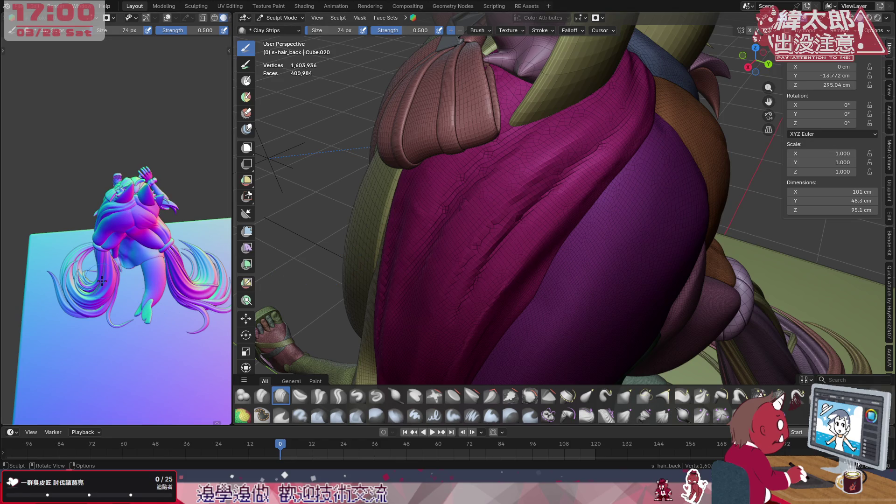
- Add a Clay Strips stroke near the top of the magenta back hair
{"action": "scroll", "coordinate": [102, 280], "scroll_direction": "up", "scroll_amount": 10}
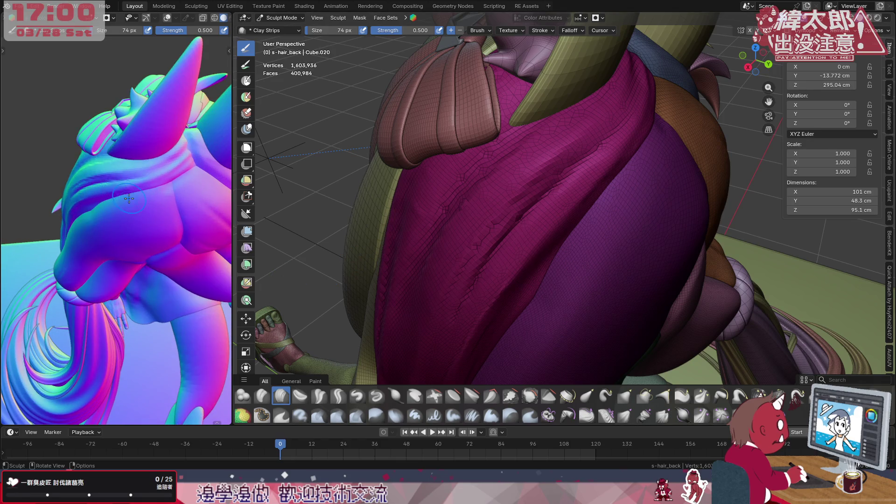
{"action": "scroll", "coordinate": [126, 176], "scroll_direction": "up", "scroll_amount": 2}
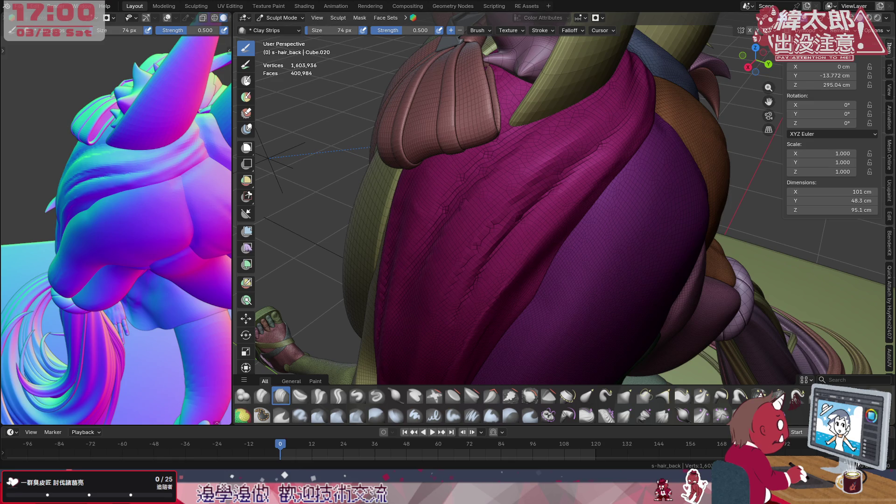
{"action": "mouse_move", "coordinate": [536, 152]}
{"action": "middle_mouse_down"}
{"action": "mouse_move", "coordinate": [613, 137]}
{"action": "mouse_move", "coordinate": [563, 180]}
{"action": "mouse_move", "coordinate": [600, 160]}
{"action": "mouse_move", "coordinate": [584, 230]}
{"action": "middle_mouse_up"}
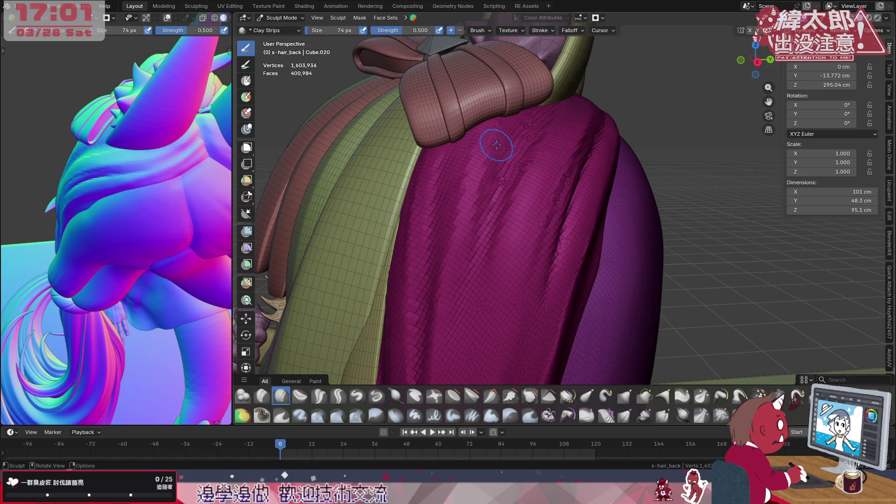
{"action": "middle_click_drag", "start_coordinate": [496, 146], "coordinate": [477, 212]}
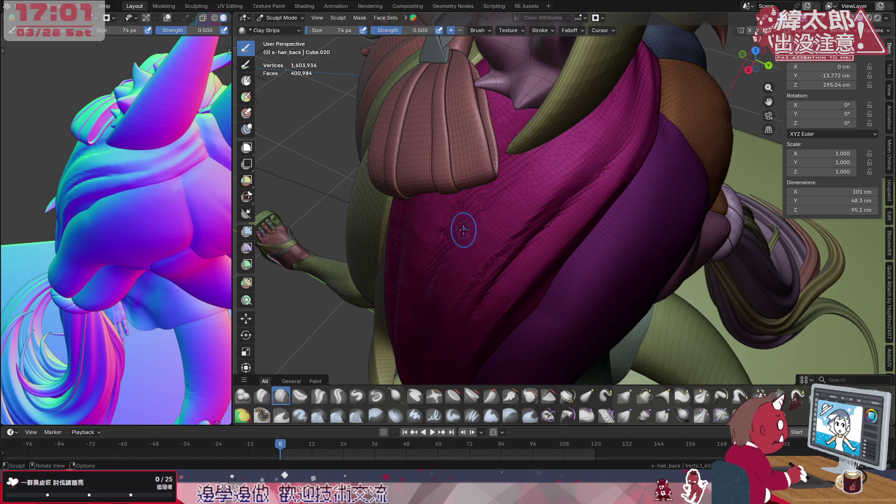
{"action": "left_click_drag", "start_coordinate": [432, 264], "coordinate": [486, 183]}
- Orbit in close to inspect the hair's shaded purple side next to the cloak and band
{"action": "middle_click_drag", "start_coordinate": [503, 156], "coordinate": [538, 135]}
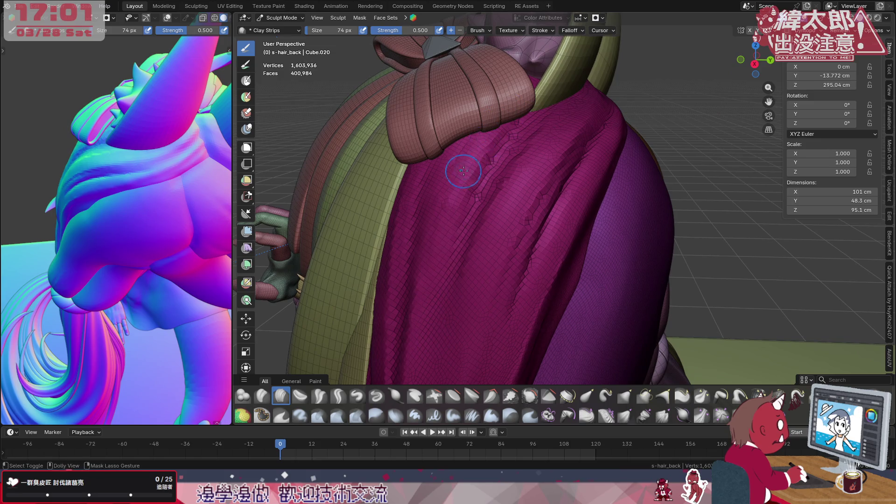
{"action": "middle_click_drag", "start_coordinate": [438, 336], "coordinate": [462, 178]}
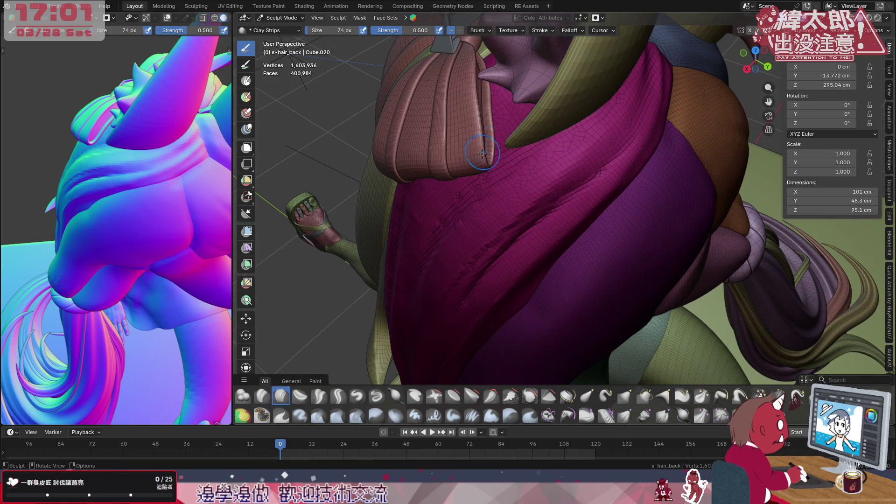
{"action": "mouse_move", "coordinate": [456, 209]}
{"action": "middle_mouse_down"}
{"action": "mouse_move", "coordinate": [496, 180]}
{"action": "mouse_move", "coordinate": [614, 128]}
{"action": "mouse_move", "coordinate": [556, 154]}
{"action": "mouse_move", "coordinate": [546, 119]}
{"action": "middle_mouse_up"}
{"action": "middle_click_drag", "start_coordinate": [600, 246], "coordinate": [613, 257]}
{"action": "mouse_move", "coordinate": [553, 221]}
{"action": "middle_mouse_down"}
{"action": "mouse_move", "coordinate": [583, 210]}
{"action": "mouse_move", "coordinate": [615, 224]}
{"action": "mouse_move", "coordinate": [592, 143]}
{"action": "middle_mouse_up"}
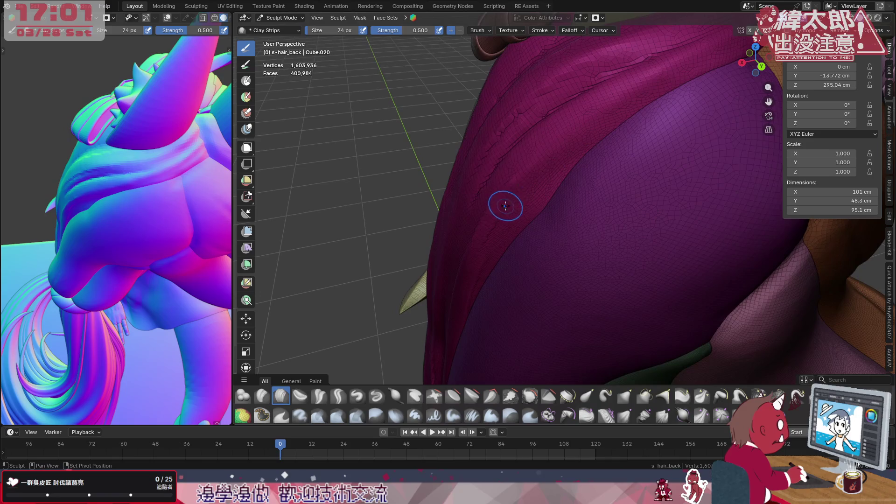
{"action": "middle_click_drag", "start_coordinate": [526, 208], "coordinate": [553, 174]}
{"action": "mouse_move", "coordinate": [531, 215]}
{"action": "middle_mouse_down"}
{"action": "mouse_move", "coordinate": [560, 205]}
{"action": "mouse_move", "coordinate": [518, 233]}
{"action": "mouse_move", "coordinate": [560, 247]}
{"action": "mouse_move", "coordinate": [530, 202]}
{"action": "mouse_move", "coordinate": [578, 127]}
{"action": "middle_mouse_up"}
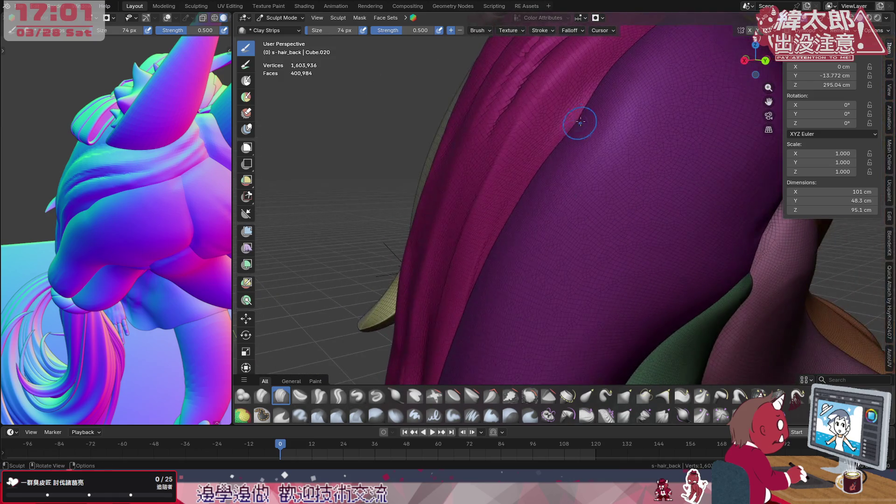
- Set the Clay Strips brush to 128 px and view the whole character from behind in both viewports
{"action": "key", "text": "f"}
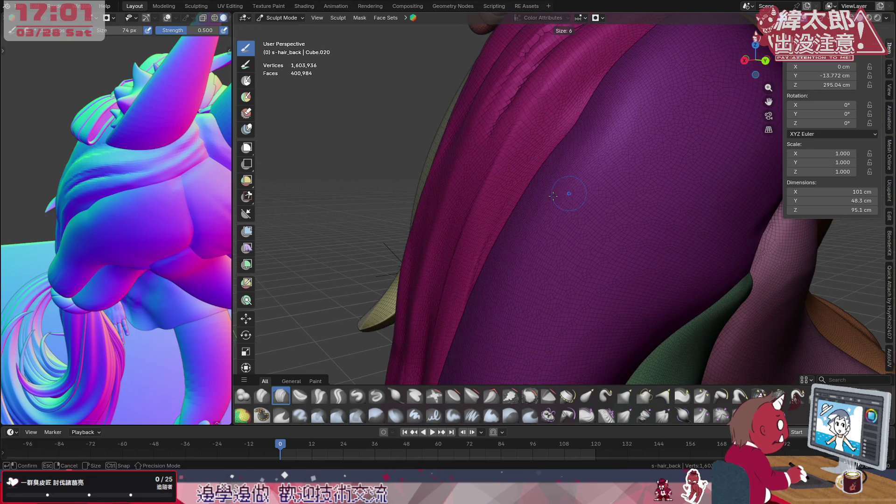
{"action": "left_click", "coordinate": [575, 209]}
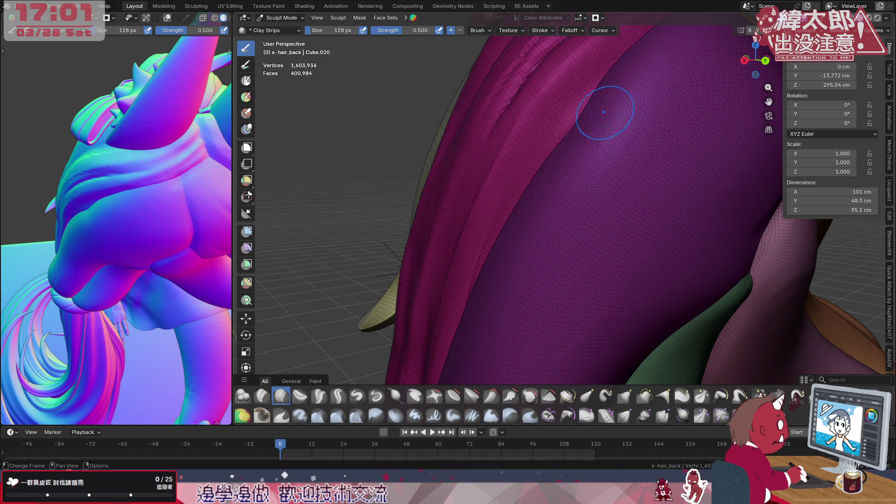
{"action": "scroll", "coordinate": [600, 110], "scroll_direction": "down", "scroll_amount": 5}
{"action": "mouse_move", "coordinate": [587, 120]}
{"action": "middle_mouse_down"}
{"action": "mouse_move", "coordinate": [630, 144]}
{"action": "mouse_move", "coordinate": [584, 177]}
{"action": "mouse_move", "coordinate": [657, 270]}
{"action": "mouse_move", "coordinate": [466, 257]}
{"action": "middle_mouse_up"}
{"action": "mouse_move", "coordinate": [136, 229]}
{"action": "middle_mouse_down"}
{"action": "mouse_move", "coordinate": [178, 203]}
{"action": "mouse_move", "coordinate": [193, 226]}
{"action": "mouse_move", "coordinate": [144, 242]}
{"action": "mouse_move", "coordinate": [31, 193]}
{"action": "mouse_move", "coordinate": [224, 198]}
{"action": "middle_mouse_up"}
{"action": "mouse_move", "coordinate": [184, 262]}
{"action": "middle_mouse_down"}
{"action": "mouse_move", "coordinate": [127, 293]}
{"action": "mouse_move", "coordinate": [158, 295]}
{"action": "mouse_move", "coordinate": [149, 291]}
{"action": "middle_mouse_up"}
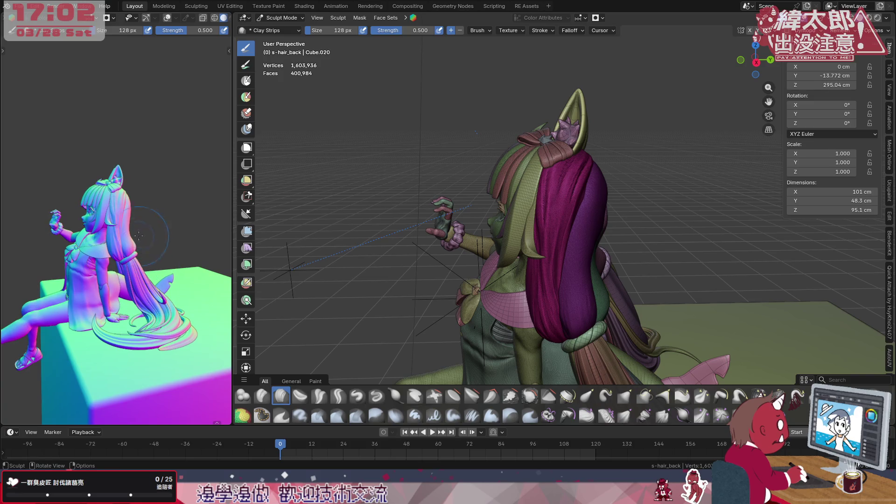
- Face the purple hair and shrink the Clay Strips brush to 94, then 68 px
{"action": "scroll", "coordinate": [138, 346], "scroll_direction": "up", "scroll_amount": 3}
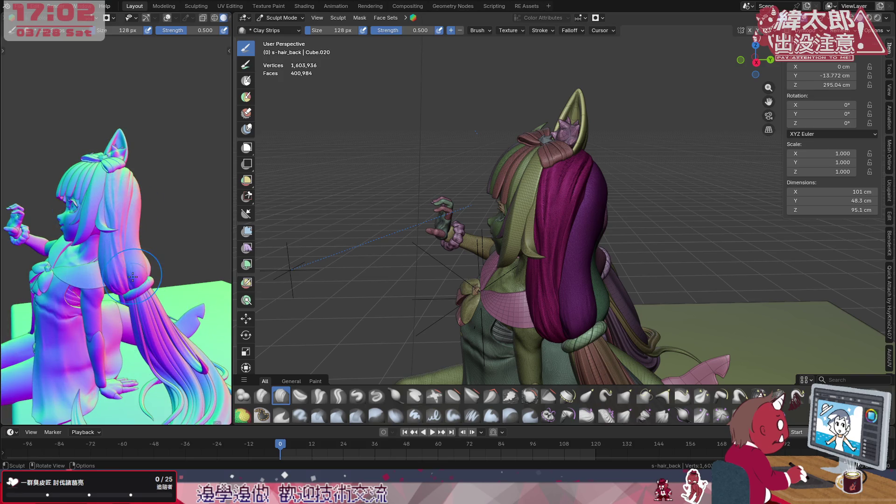
{"action": "scroll", "coordinate": [135, 290], "scroll_direction": "up", "scroll_amount": 2}
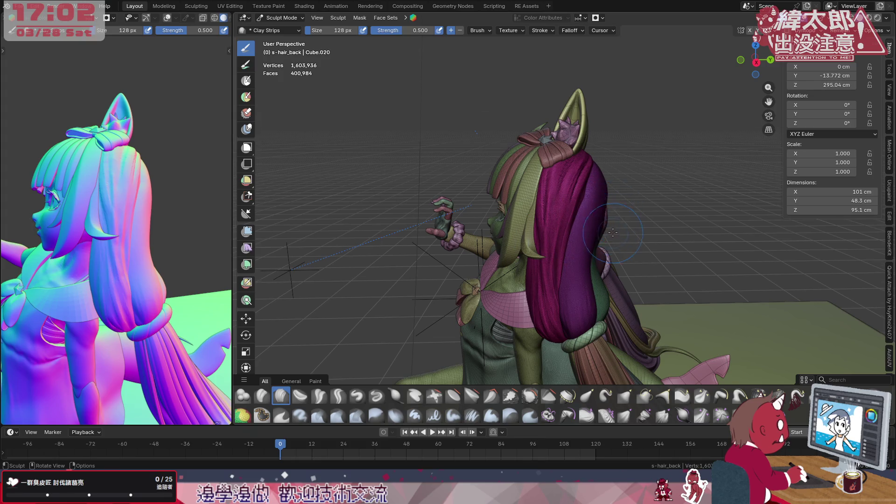
{"action": "middle_click_drag", "start_coordinate": [613, 233], "coordinate": [601, 224]}
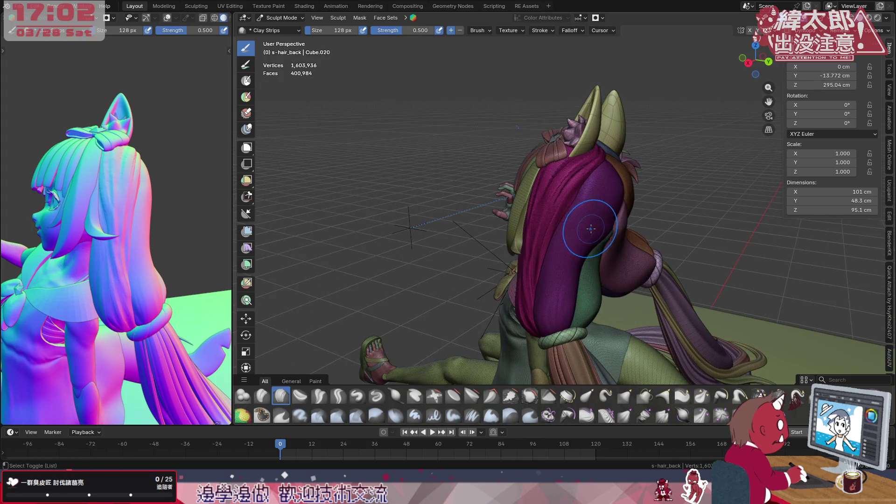
{"action": "mouse_move", "coordinate": [600, 220]}
{"action": "middle_mouse_down"}
{"action": "mouse_move", "coordinate": [591, 244]}
{"action": "mouse_move", "coordinate": [574, 219]}
{"action": "middle_mouse_up"}
{"action": "key", "text": "f"}
{"action": "left_click", "coordinate": [542, 180]}
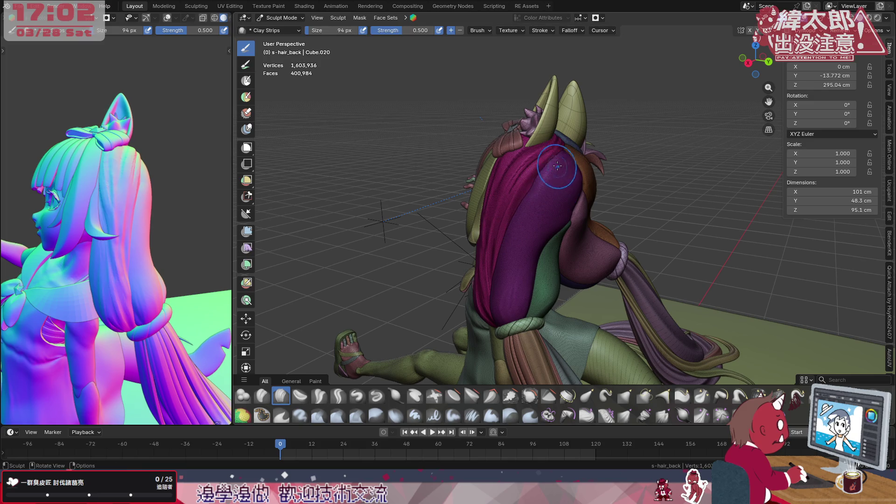
{"action": "key", "text": "f"}
{"action": "left_click", "coordinate": [564, 162]}
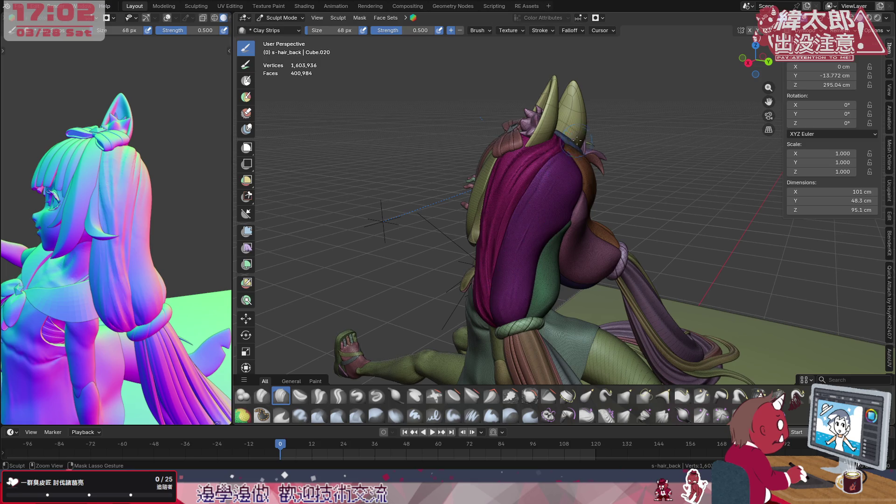
- Sculpt a strip down the purple hair, then reframe from above on the horns and hair
{"action": "left_click_drag", "start_coordinate": [529, 225], "coordinate": [492, 366]}
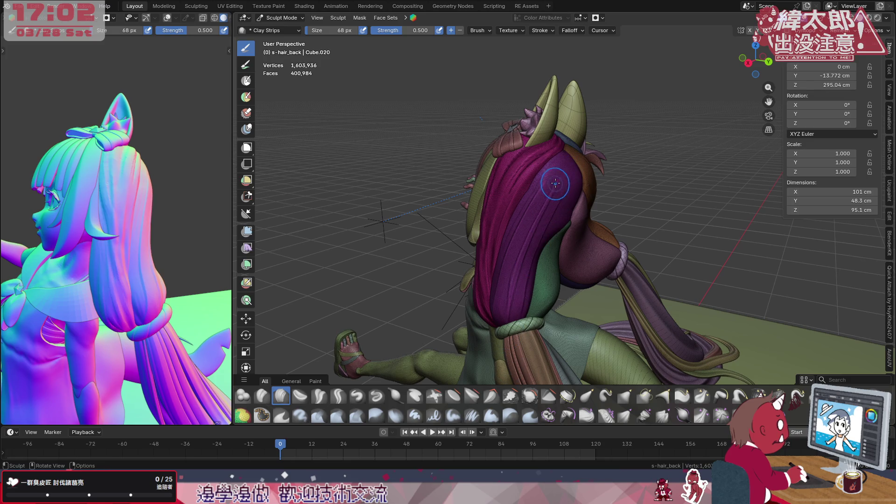
{"action": "middle_click_drag", "start_coordinate": [578, 155], "coordinate": [517, 159]}
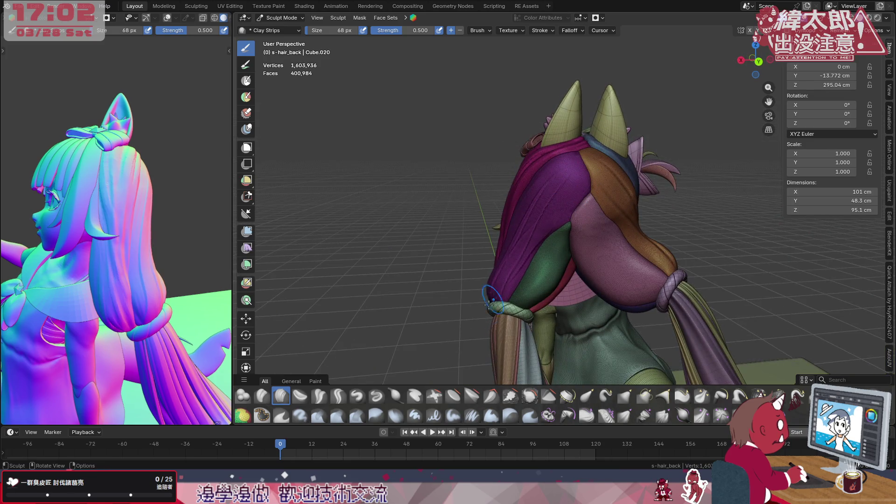
{"action": "middle_click_drag", "start_coordinate": [586, 159], "coordinate": [586, 160]}
{"action": "key", "text": "shift+space"}
{"action": "middle_click_drag", "start_coordinate": [585, 153], "coordinate": [561, 199]}
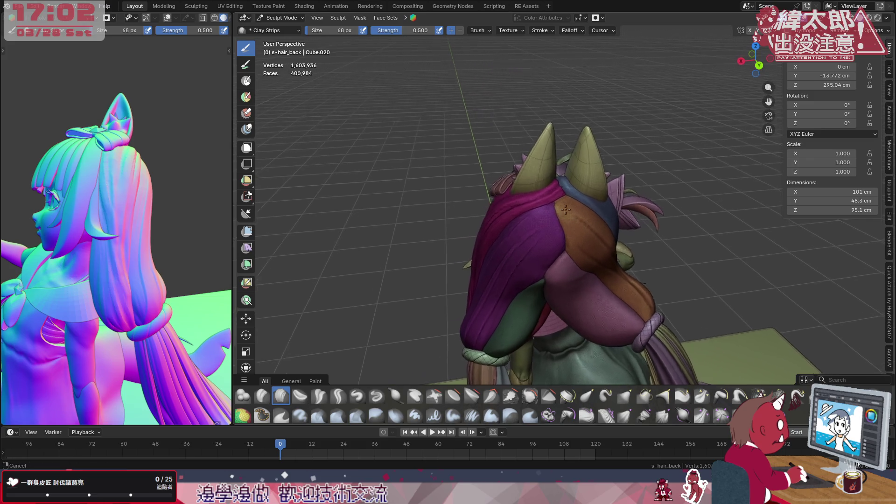
{"action": "scroll", "coordinate": [593, 192], "scroll_direction": "up", "scroll_amount": 6}
{"action": "mouse_move", "coordinate": [593, 191]}
{"action": "middle_mouse_down"}
{"action": "mouse_move", "coordinate": [555, 221]}
{"action": "mouse_move", "coordinate": [604, 154]}
{"action": "middle_mouse_up"}
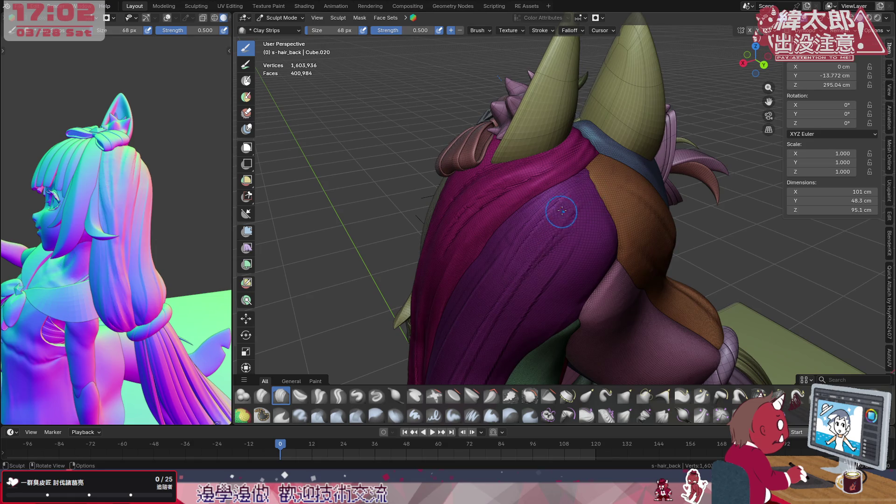
{"action": "middle_click_drag", "start_coordinate": [589, 198], "coordinate": [514, 210]}
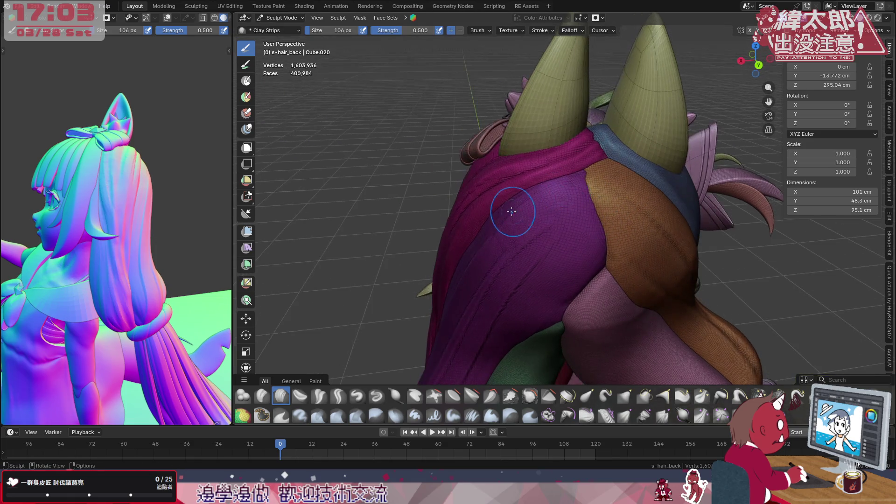
- Lay clay-strip strand marks down the upper purple hair from the brown seam, then pick Crease Polish
{"action": "mouse_move", "coordinate": [529, 219]}
{"action": "left_mouse_down"}
{"action": "mouse_move", "coordinate": [564, 194]}
{"action": "mouse_move", "coordinate": [498, 236]}
{"action": "mouse_move", "coordinate": [520, 243]}
{"action": "left_mouse_up"}
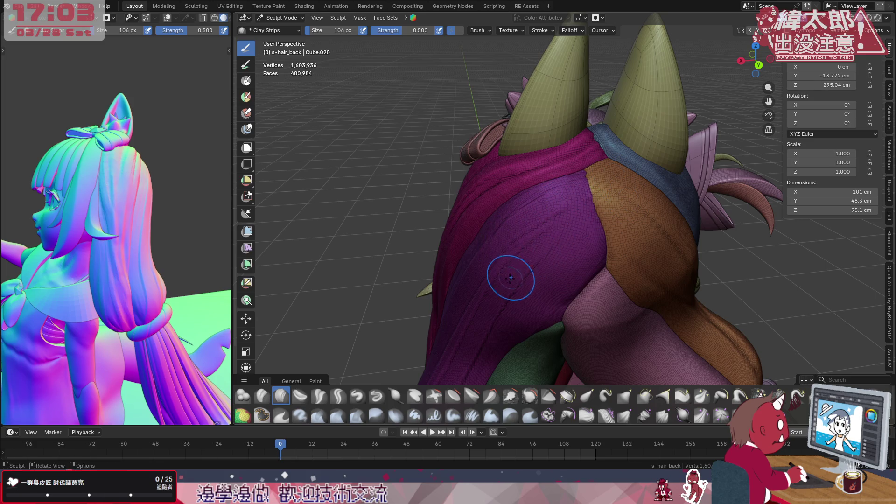
{"action": "mouse_move", "coordinate": [524, 274]}
{"action": "left_mouse_down"}
{"action": "mouse_move", "coordinate": [571, 246]}
{"action": "mouse_move", "coordinate": [567, 205]}
{"action": "mouse_move", "coordinate": [570, 260]}
{"action": "mouse_move", "coordinate": [534, 302]}
{"action": "mouse_move", "coordinate": [456, 340]}
{"action": "left_mouse_up"}
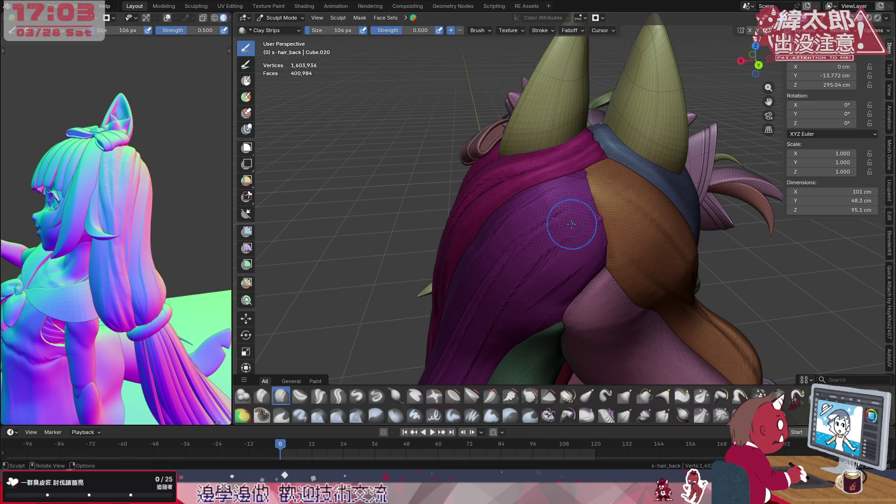
{"action": "mouse_move", "coordinate": [511, 216]}
{"action": "left_mouse_down"}
{"action": "mouse_move", "coordinate": [481, 234]}
{"action": "mouse_move", "coordinate": [509, 219]}
{"action": "left_mouse_up"}
{"action": "mouse_move", "coordinate": [602, 169]}
{"action": "left_mouse_down"}
{"action": "mouse_move", "coordinate": [570, 219]}
{"action": "mouse_move", "coordinate": [536, 231]}
{"action": "left_mouse_up"}
{"action": "mouse_move", "coordinate": [574, 199]}
{"action": "left_mouse_down"}
{"action": "mouse_move", "coordinate": [518, 253]}
{"action": "mouse_move", "coordinate": [545, 224]}
{"action": "mouse_move", "coordinate": [513, 276]}
{"action": "mouse_move", "coordinate": [523, 298]}
{"action": "mouse_move", "coordinate": [541, 212]}
{"action": "mouse_move", "coordinate": [533, 209]}
{"action": "mouse_move", "coordinate": [536, 218]}
{"action": "mouse_move", "coordinate": [574, 211]}
{"action": "mouse_move", "coordinate": [539, 228]}
{"action": "mouse_move", "coordinate": [586, 208]}
{"action": "mouse_move", "coordinate": [543, 214]}
{"action": "left_mouse_up"}
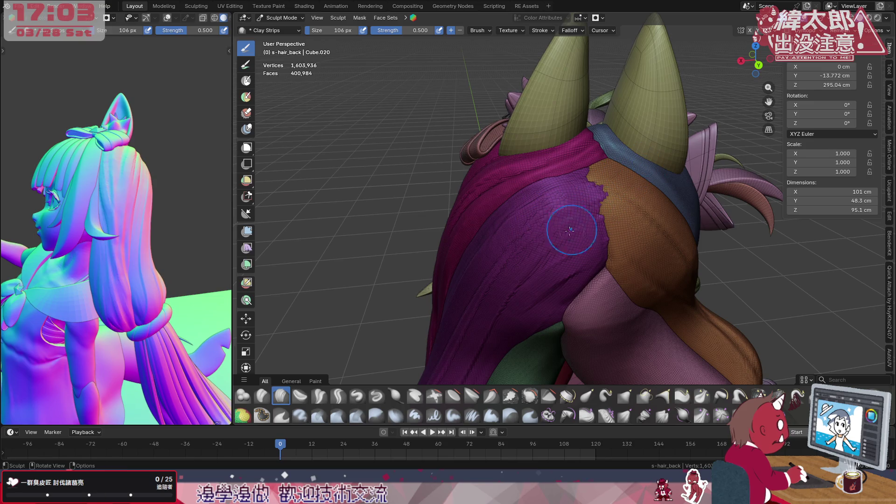
{"action": "key", "text": "ctrl"}
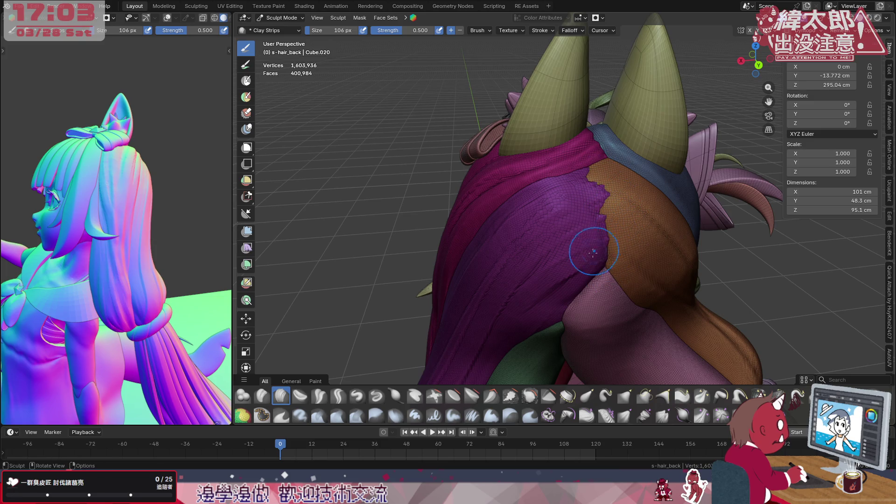
{"action": "left_click", "coordinate": [319, 396]}
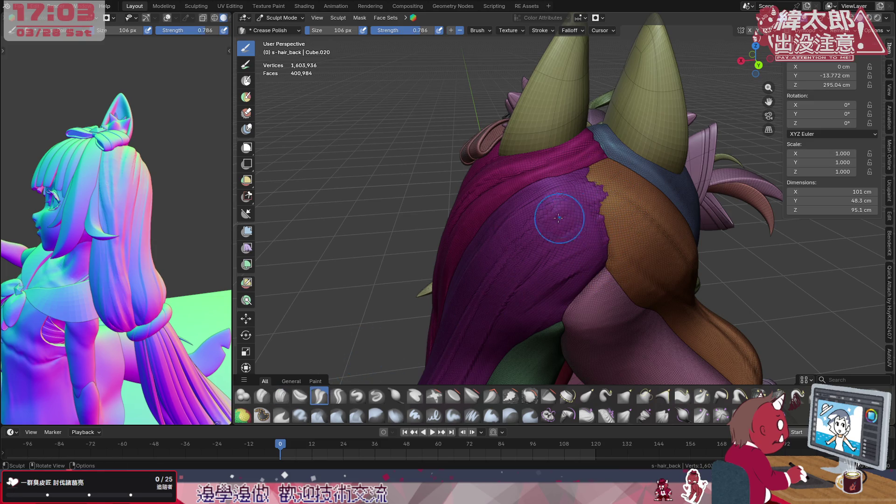
- Set the Crease Polish brush to 66 px and cut several crease grooves along the purple hair strands
{"action": "middle_click_drag", "start_coordinate": [563, 220], "coordinate": [645, 133], "text": "ctrl"}
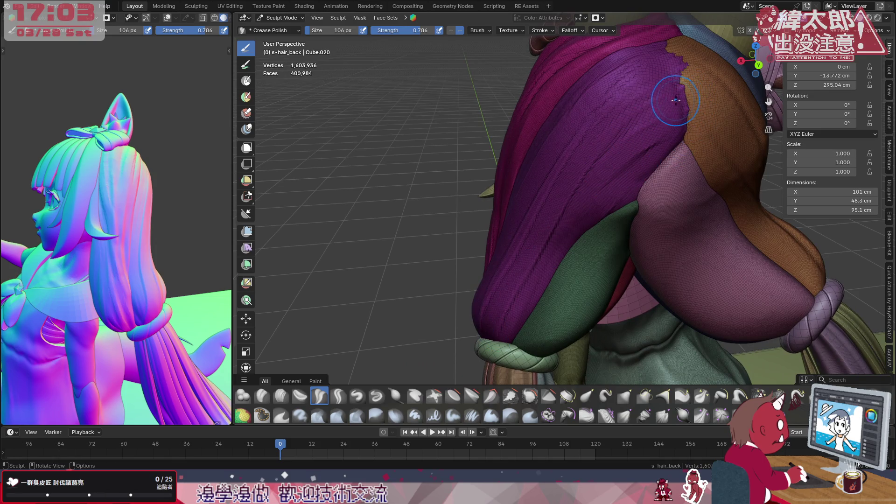
{"action": "key", "text": "f"}
{"action": "left_click", "coordinate": [543, 240]}
{"action": "left_click_drag", "start_coordinate": [555, 219], "coordinate": [577, 186]}
{"action": "scroll", "coordinate": [684, 97], "scroll_direction": "down", "scroll_amount": 2}
{"action": "left_click_drag", "start_coordinate": [547, 233], "coordinate": [546, 233]}
{"action": "left_click_drag", "start_coordinate": [671, 139], "coordinate": [701, 129]}
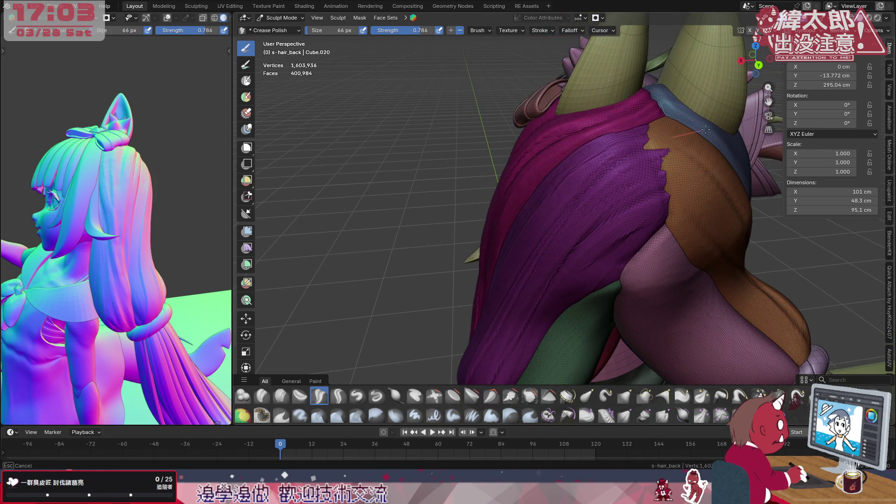
{"action": "mouse_move", "coordinate": [518, 300]}
{"action": "left_mouse_down"}
{"action": "mouse_move", "coordinate": [647, 170]}
{"action": "mouse_move", "coordinate": [591, 206]}
{"action": "left_mouse_up"}
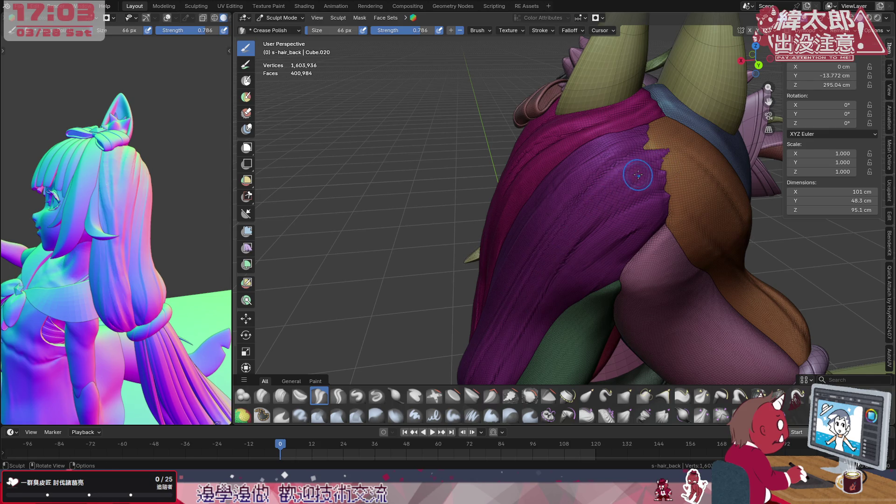
{"action": "mouse_move", "coordinate": [580, 232]}
{"action": "middle_mouse_down"}
{"action": "mouse_move", "coordinate": [631, 207]}
{"action": "mouse_move", "coordinate": [613, 205]}
{"action": "mouse_move", "coordinate": [636, 150]}
{"action": "mouse_move", "coordinate": [605, 169]}
{"action": "mouse_move", "coordinate": [600, 190]}
{"action": "middle_mouse_up"}
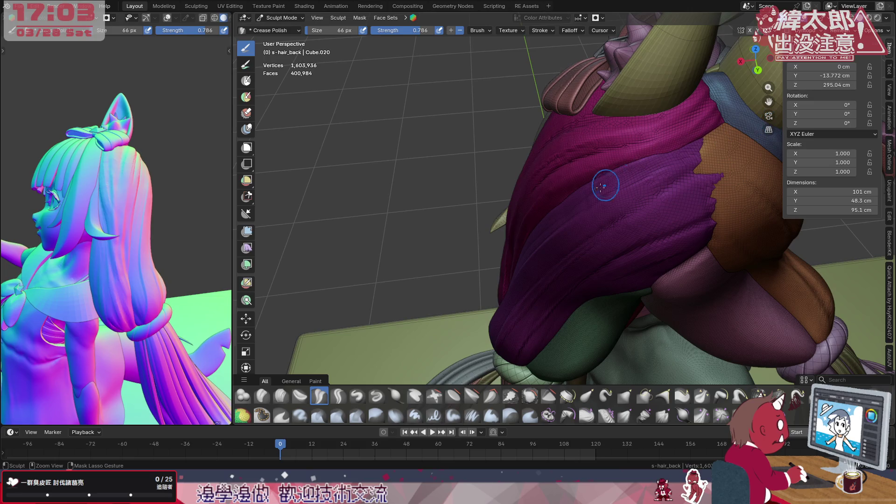
- Carve crease grooves diagonally across the magenta back hair lock
{"action": "left_click_drag", "start_coordinate": [516, 254], "coordinate": [522, 252]}
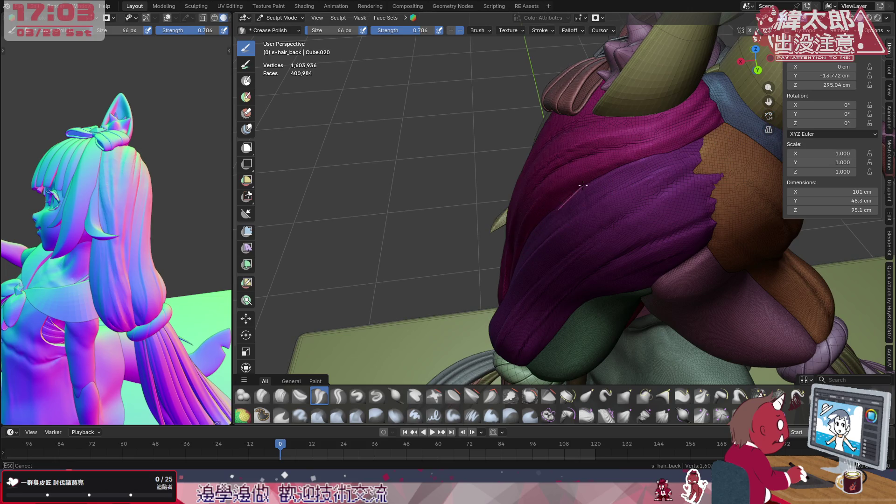
{"action": "mouse_move", "coordinate": [671, 146]}
{"action": "left_mouse_down"}
{"action": "mouse_move", "coordinate": [528, 238]}
{"action": "mouse_move", "coordinate": [567, 204]}
{"action": "left_mouse_up"}
{"action": "left_click_drag", "start_coordinate": [633, 162], "coordinate": [604, 184]}
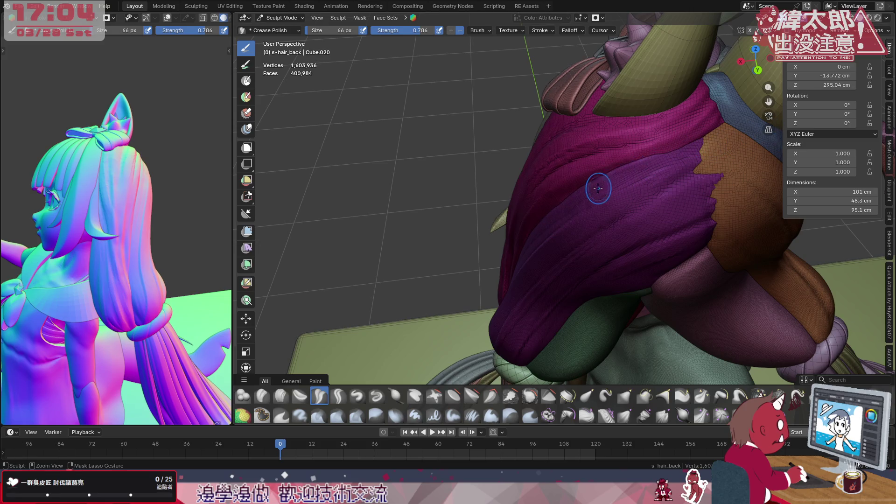
{"action": "left_click_drag", "start_coordinate": [535, 234], "coordinate": [527, 241]}
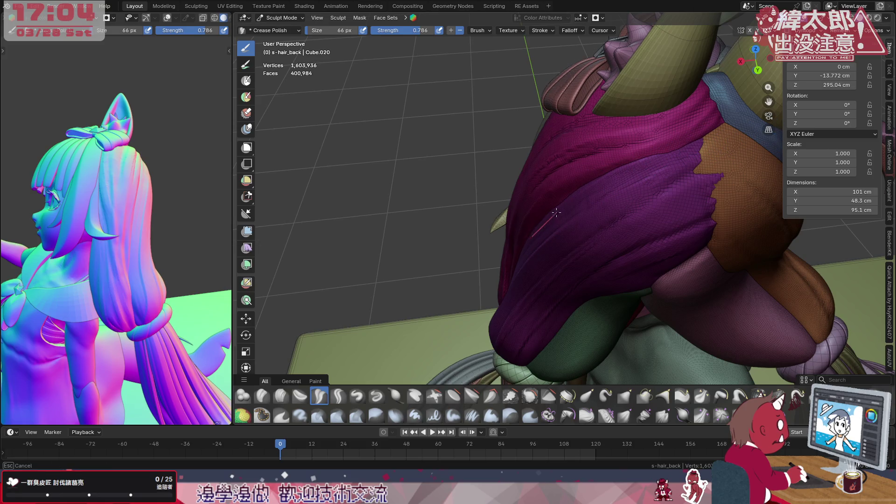
{"action": "left_click_drag", "start_coordinate": [637, 159], "coordinate": [693, 140]}
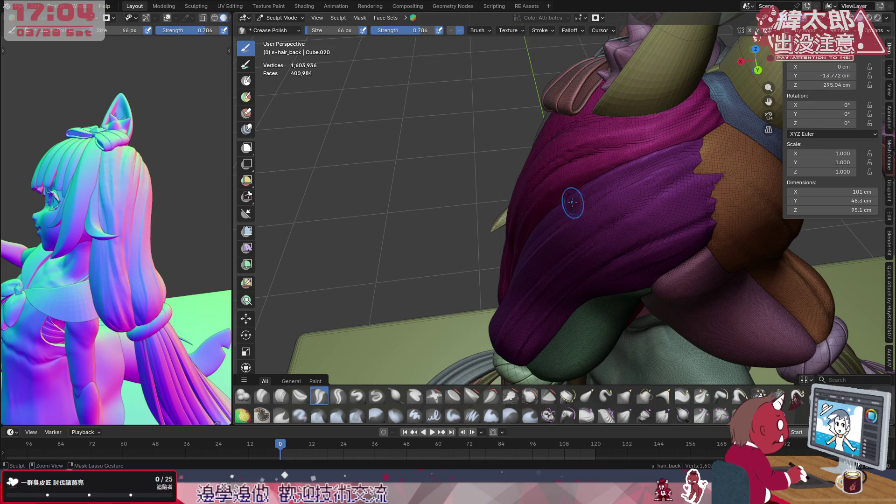
{"action": "left_click_drag", "start_coordinate": [530, 234], "coordinate": [535, 227]}
{"action": "left_click_drag", "start_coordinate": [603, 176], "coordinate": [605, 175]}
{"action": "left_click_drag", "start_coordinate": [536, 227], "coordinate": [561, 206]}
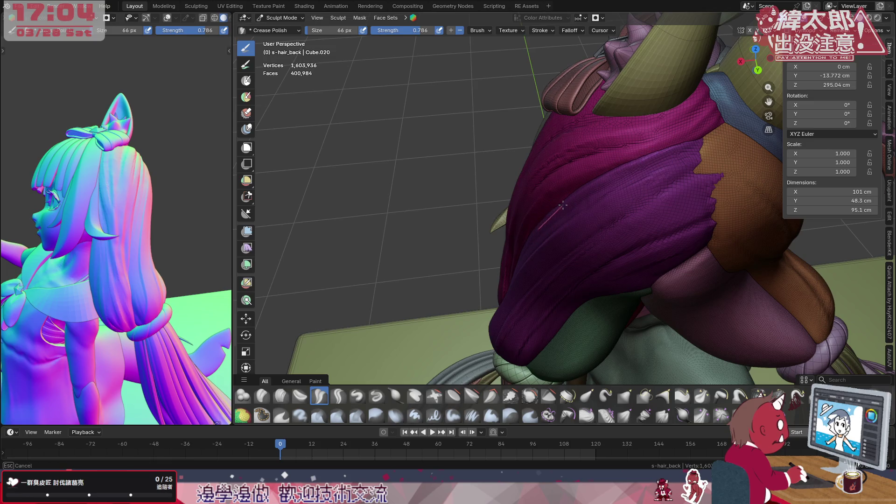
{"action": "left_click_drag", "start_coordinate": [622, 165], "coordinate": [647, 144]}
{"action": "middle_click_drag", "start_coordinate": [646, 144], "coordinate": [590, 174]}
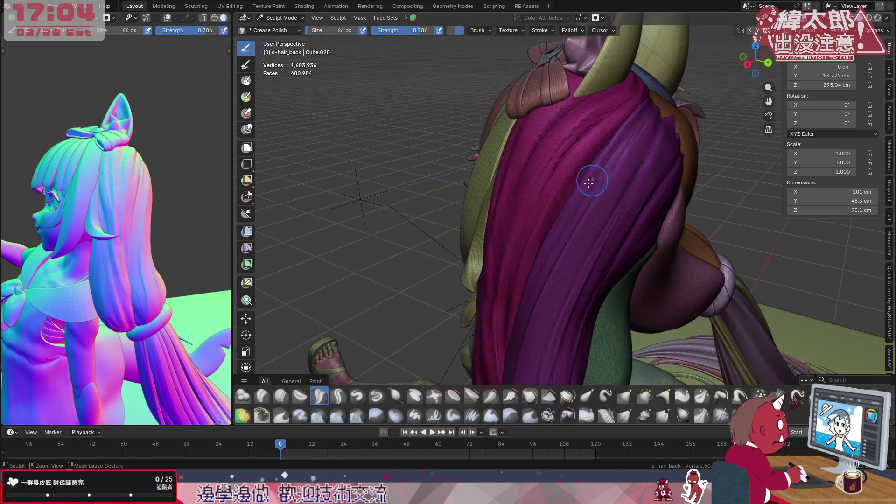
{"action": "left_click_drag", "start_coordinate": [601, 168], "coordinate": [596, 158]}
- Run several crease lines down the length of the magenta hair lock, viewed side-on
{"action": "middle_click_drag", "start_coordinate": [518, 355], "coordinate": [586, 196]}
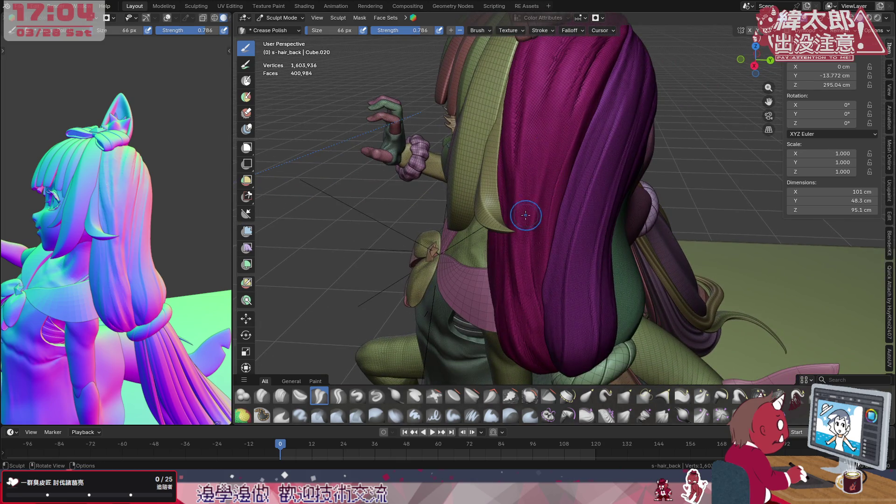
{"action": "left_click_drag", "start_coordinate": [538, 153], "coordinate": [534, 277]}
{"action": "left_click_drag", "start_coordinate": [537, 172], "coordinate": [533, 296]}
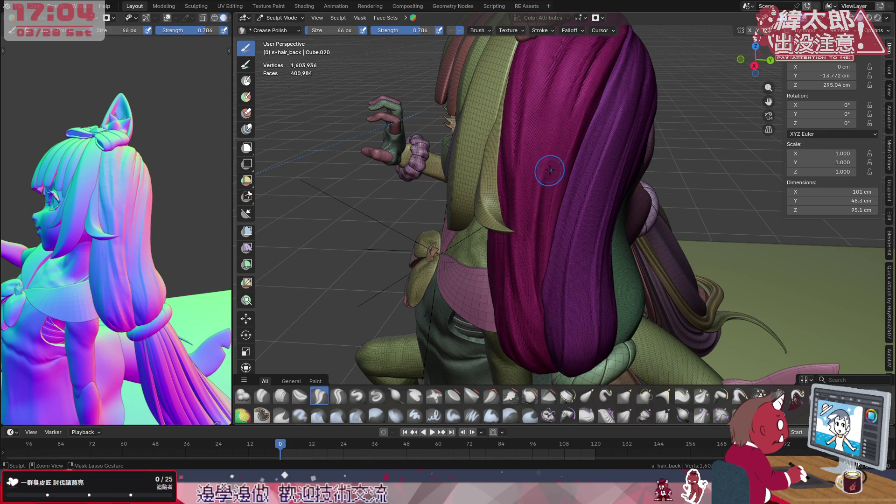
{"action": "left_click_drag", "start_coordinate": [549, 150], "coordinate": [565, 318]}
{"action": "left_click_drag", "start_coordinate": [547, 203], "coordinate": [537, 237]}
{"action": "left_click_drag", "start_coordinate": [552, 177], "coordinate": [544, 219]}
- Try to mask off a region at the lower end of the hair lock
{"action": "left_click_drag", "start_coordinate": [556, 81], "coordinate": [553, 76], "text": "ctrl+shift"}
{"action": "left_click_drag", "start_coordinate": [570, 389], "coordinate": [569, 387], "text": "ctrl+shift"}
{"action": "left_click_drag", "start_coordinate": [559, 92], "coordinate": [553, 341], "text": "ctrl+shift"}
{"action": "middle_click_drag", "start_coordinate": [564, 270], "coordinate": [579, 281]}
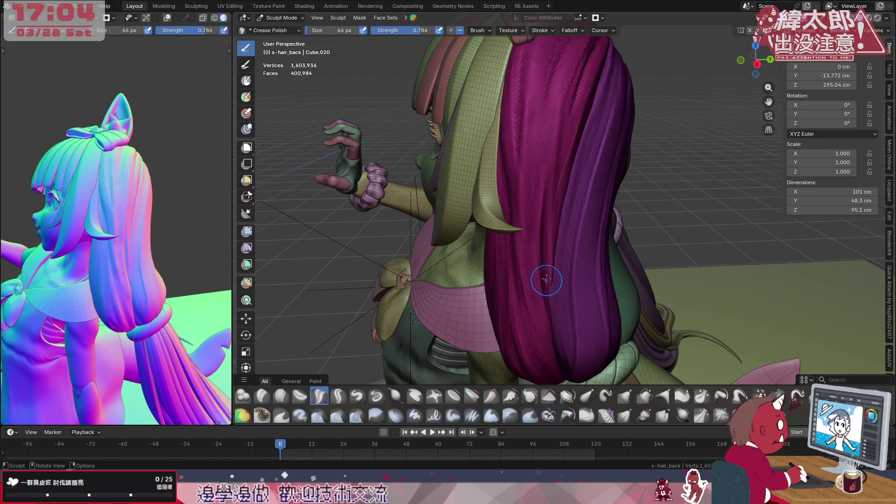
{"action": "left_click_drag", "start_coordinate": [570, 365], "coordinate": [564, 353], "text": "ctrl+shift"}
{"action": "left_click_drag", "start_coordinate": [539, 201], "coordinate": [541, 215], "text": "ctrl+shift"}
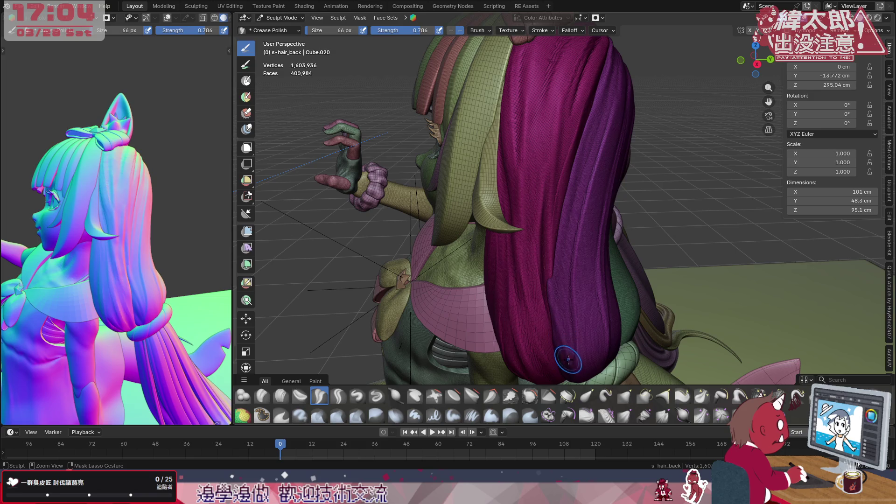
{"action": "mouse_move", "coordinate": [606, 201]}
{"action": "middle_mouse_down"}
{"action": "mouse_move", "coordinate": [605, 231]}
{"action": "mouse_move", "coordinate": [570, 206]}
{"action": "mouse_move", "coordinate": [649, 185]}
{"action": "mouse_move", "coordinate": [702, 127]}
{"action": "middle_mouse_up"}
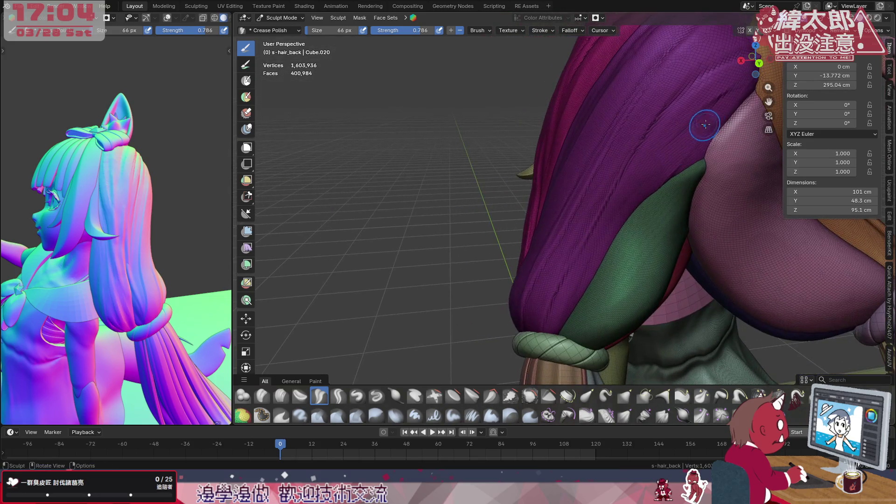
- Carve more diagonal crease lines down the purple back hair lock
{"action": "left_click_drag", "start_coordinate": [735, 101], "coordinate": [575, 252]}
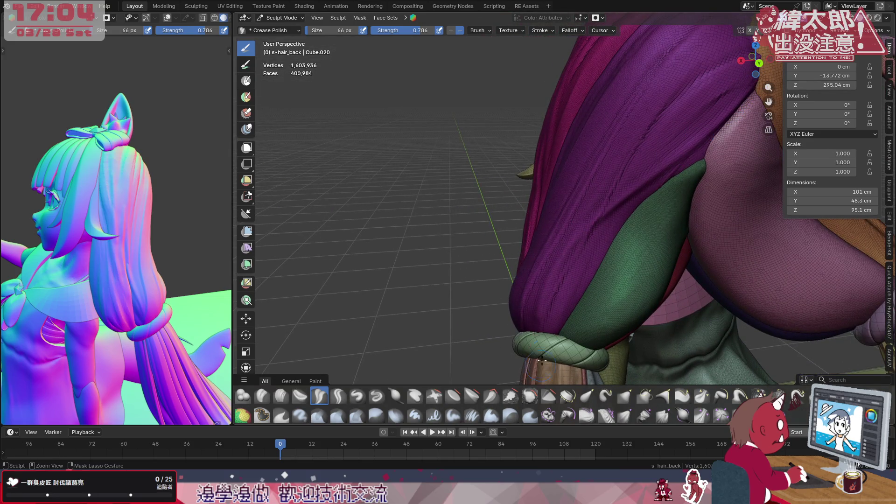
{"action": "left_click_drag", "start_coordinate": [705, 142], "coordinate": [692, 154]}
{"action": "left_click_drag", "start_coordinate": [548, 371], "coordinate": [561, 355]}
{"action": "mouse_move", "coordinate": [757, 75]}
{"action": "left_mouse_down"}
{"action": "mouse_move", "coordinate": [679, 170]}
{"action": "mouse_move", "coordinate": [705, 153]}
{"action": "mouse_move", "coordinate": [627, 188]}
{"action": "left_mouse_up"}
{"action": "mouse_move", "coordinate": [627, 188]}
{"action": "middle_mouse_down"}
{"action": "mouse_move", "coordinate": [649, 149]}
{"action": "mouse_move", "coordinate": [645, 136]}
{"action": "middle_mouse_up"}
{"action": "mouse_move", "coordinate": [644, 136]}
{"action": "left_mouse_down"}
{"action": "mouse_move", "coordinate": [564, 219]}
{"action": "mouse_move", "coordinate": [495, 327]}
{"action": "left_mouse_up"}
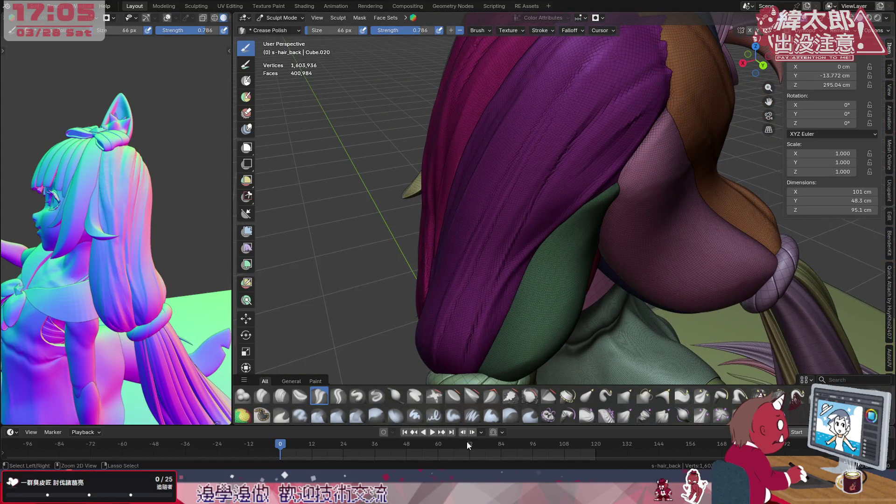
{"action": "mouse_move", "coordinate": [665, 108]}
{"action": "left_mouse_down"}
{"action": "mouse_move", "coordinate": [546, 243]}
{"action": "mouse_move", "coordinate": [574, 248]}
{"action": "left_mouse_up"}
{"action": "left_click_drag", "start_coordinate": [645, 135], "coordinate": [608, 179]}
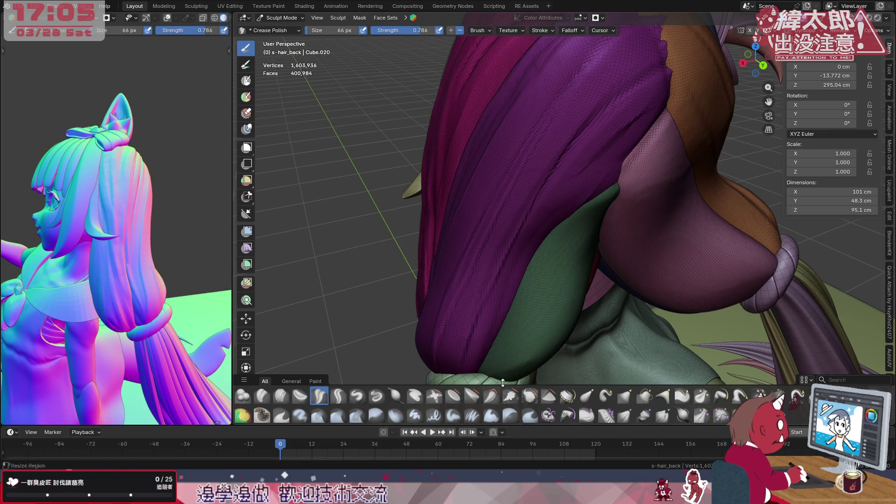
- Hide the face-set colours to inspect the bare mesh, then restore the coloured display
{"action": "key", "text": "alt+w"}
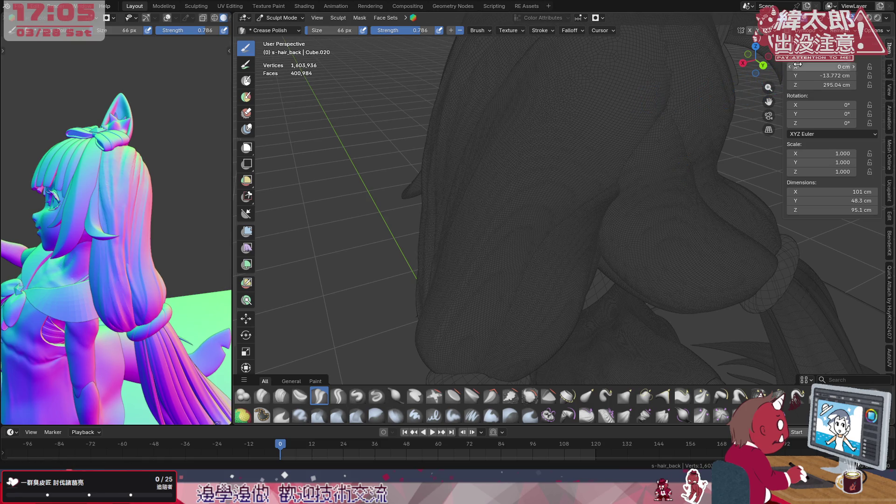
{"action": "left_click", "coordinate": [860, 18]}
{"action": "mouse_move", "coordinate": [620, 246]}
{"action": "middle_mouse_down"}
{"action": "mouse_move", "coordinate": [616, 194]}
{"action": "mouse_move", "coordinate": [639, 214]}
{"action": "mouse_move", "coordinate": [674, 202]}
{"action": "middle_mouse_up"}
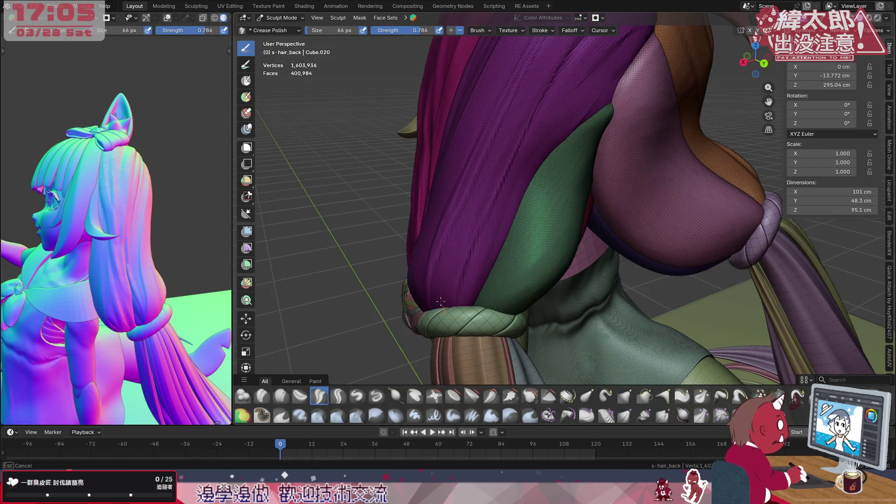
- Crease the purple back hair strand with long up-and-down strokes
{"action": "mouse_move", "coordinate": [467, 243]}
{"action": "middle_mouse_down"}
{"action": "mouse_move", "coordinate": [509, 251]}
{"action": "mouse_move", "coordinate": [498, 275]}
{"action": "middle_mouse_up"}
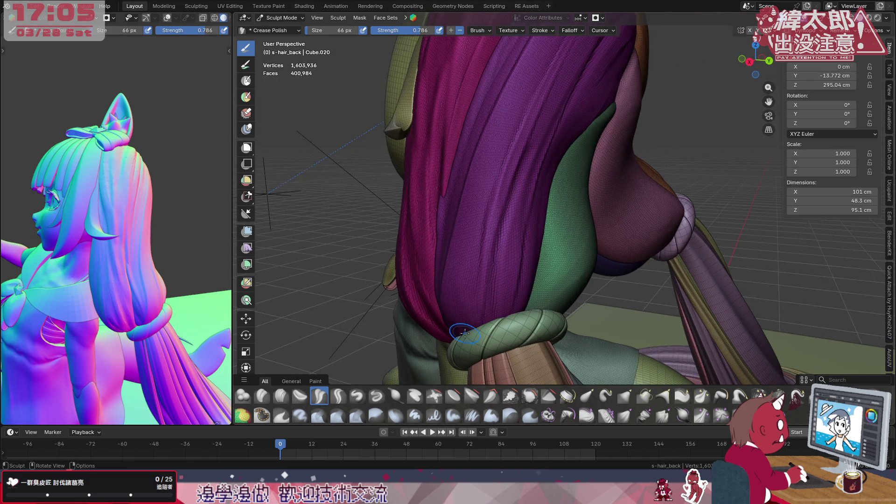
{"action": "middle_click_drag", "start_coordinate": [466, 200], "coordinate": [507, 232]}
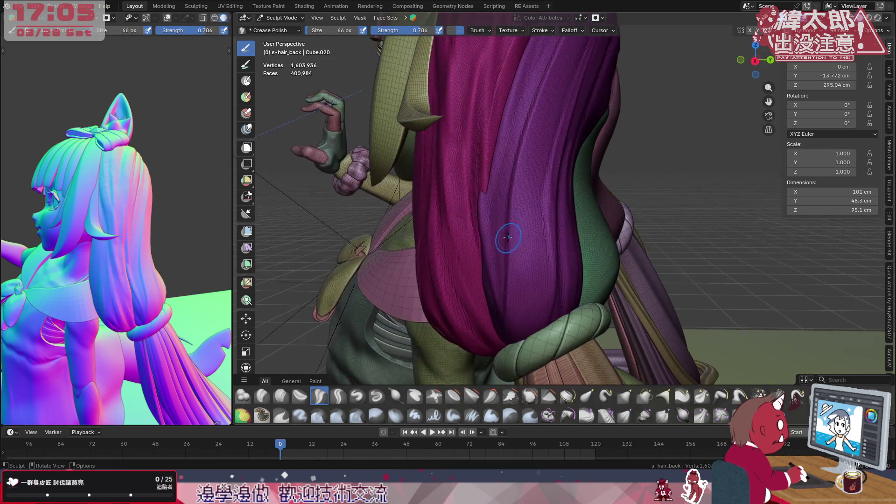
{"action": "left_click_drag", "start_coordinate": [518, 335], "coordinate": [517, 136]}
{"action": "mouse_move", "coordinate": [526, 254]}
{"action": "left_mouse_down"}
{"action": "mouse_move", "coordinate": [519, 343]}
{"action": "mouse_move", "coordinate": [539, 114]}
{"action": "left_mouse_up"}
{"action": "mouse_move", "coordinate": [583, 175]}
{"action": "middle_mouse_down"}
{"action": "mouse_move", "coordinate": [562, 189]}
{"action": "mouse_move", "coordinate": [525, 113]}
{"action": "middle_mouse_up"}
{"action": "mouse_move", "coordinate": [517, 79]}
{"action": "left_mouse_down"}
{"action": "mouse_move", "coordinate": [482, 280]}
{"action": "mouse_move", "coordinate": [505, 97]}
{"action": "mouse_move", "coordinate": [478, 280]}
{"action": "mouse_move", "coordinate": [518, 99]}
{"action": "mouse_move", "coordinate": [477, 289]}
{"action": "mouse_move", "coordinate": [486, 369]}
{"action": "left_mouse_up"}
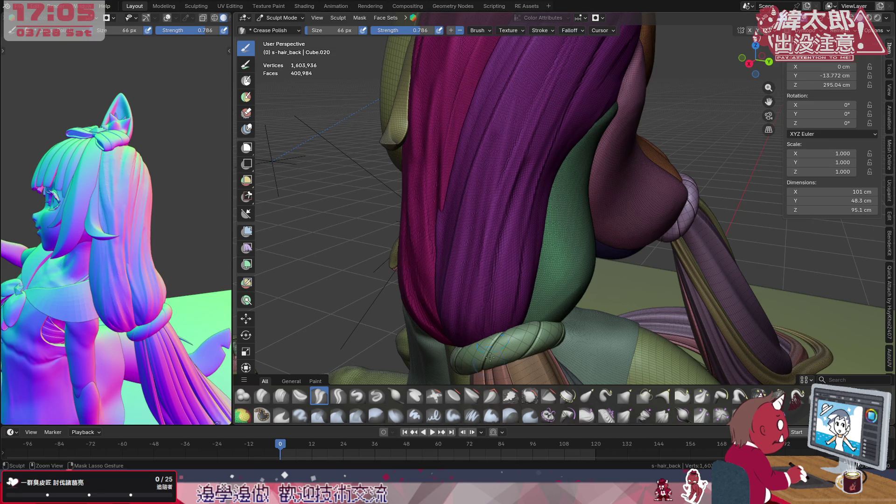
{"action": "middle_click_drag", "start_coordinate": [520, 243], "coordinate": [520, 271]}
{"action": "mouse_move", "coordinate": [484, 335]}
{"action": "left_mouse_down"}
{"action": "mouse_move", "coordinate": [510, 170]}
{"action": "mouse_move", "coordinate": [492, 304]}
{"action": "mouse_move", "coordinate": [505, 252]}
{"action": "mouse_move", "coordinate": [586, 77]}
{"action": "left_mouse_up"}
{"action": "mouse_move", "coordinate": [586, 76]}
{"action": "middle_mouse_down"}
{"action": "mouse_move", "coordinate": [462, 167]}
{"action": "mouse_move", "coordinate": [522, 148]}
{"action": "middle_mouse_up"}
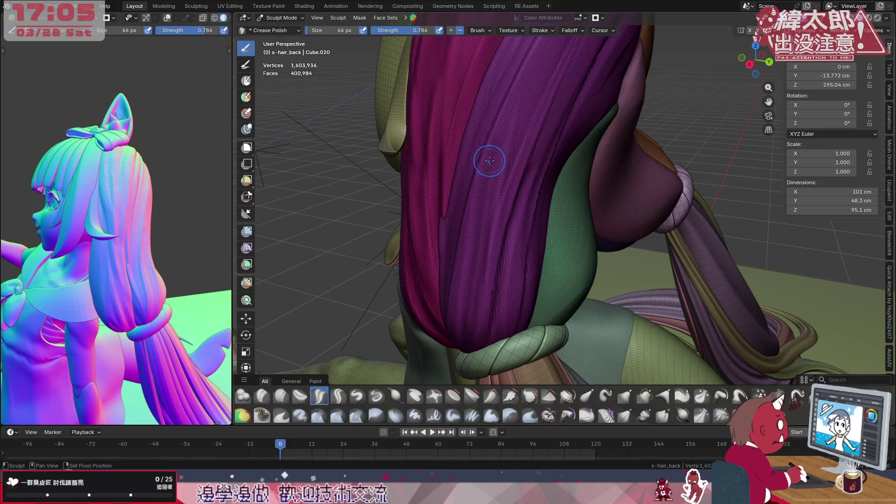
{"action": "mouse_move", "coordinate": [581, 160]}
{"action": "middle_mouse_down"}
{"action": "mouse_move", "coordinate": [555, 148]}
{"action": "mouse_move", "coordinate": [544, 179]}
{"action": "middle_mouse_up"}
- Shrink the brush to 44 px and apply short line strokes near the green cloth
{"action": "key", "text": "bracketleft"}
{"action": "key", "text": "bracketleft"}
{"action": "key", "text": "bracketleft"}
{"action": "left_click_drag", "start_coordinate": [615, 105], "coordinate": [612, 110]}
{"action": "left_click_drag", "start_coordinate": [574, 152], "coordinate": [572, 157]}
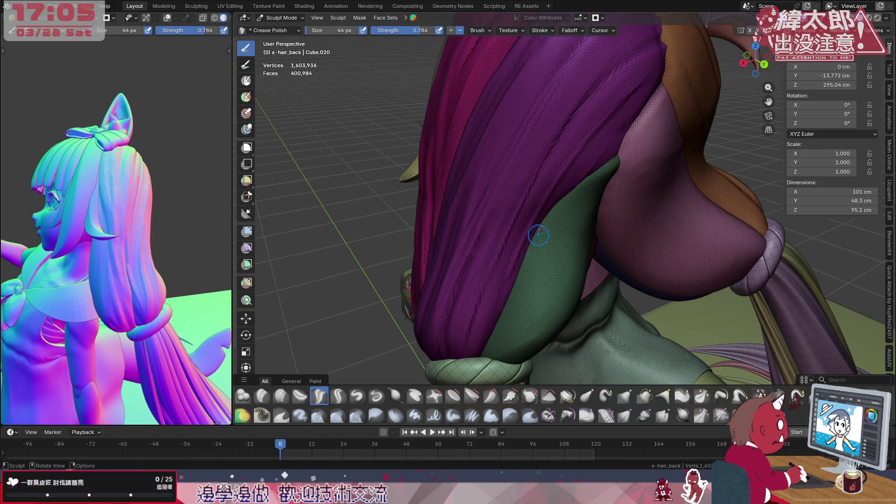
- Stroke along the lower hair lock's edge beside the green cloth
{"action": "middle_click_drag", "start_coordinate": [572, 178], "coordinate": [583, 113]}
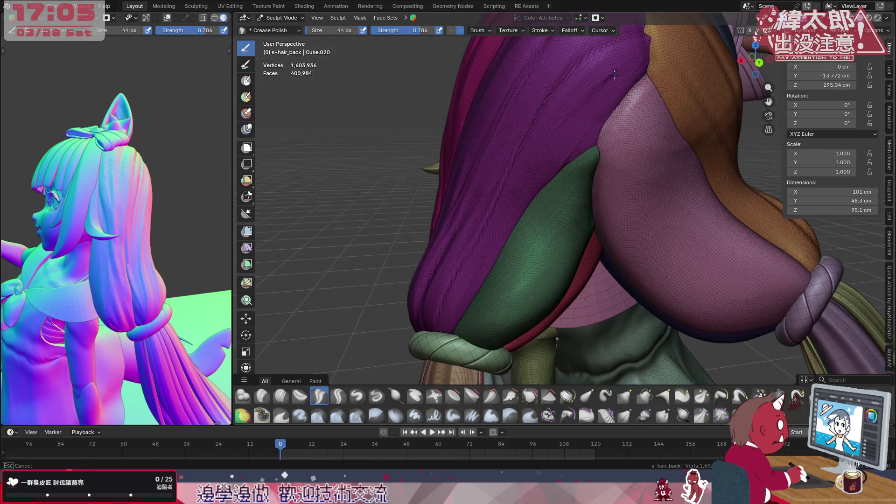
{"action": "left_click_drag", "start_coordinate": [526, 187], "coordinate": [555, 166]}
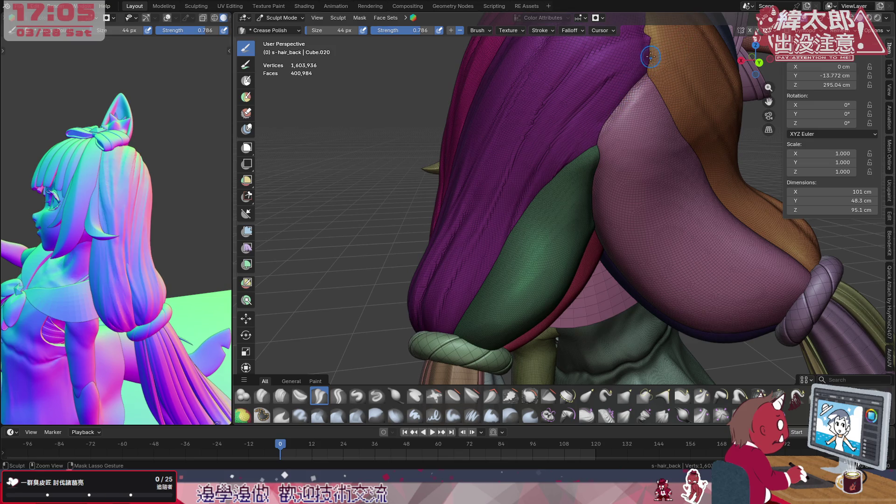
{"action": "left_click_drag", "start_coordinate": [565, 158], "coordinate": [567, 157]}
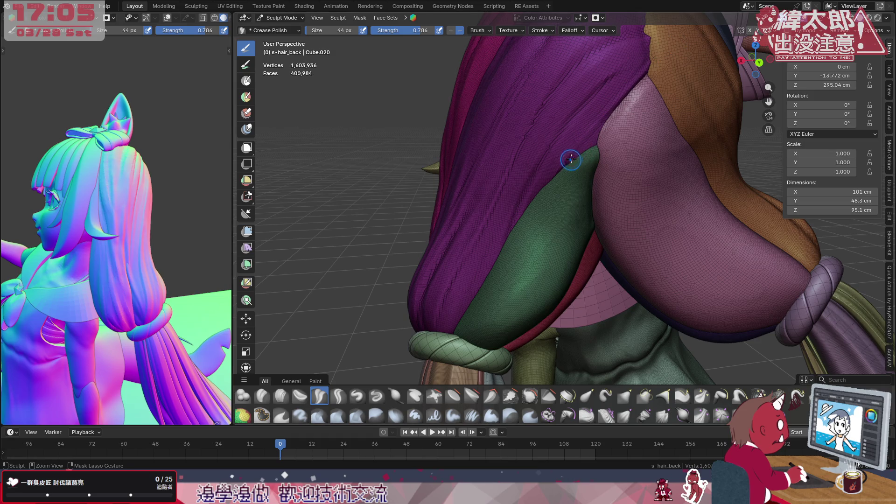
- Orbit both the left and right viewports to view the character's back
{"action": "mouse_move", "coordinate": [562, 169]}
{"action": "middle_mouse_down"}
{"action": "mouse_move", "coordinate": [601, 192]}
{"action": "mouse_move", "coordinate": [618, 184]}
{"action": "mouse_move", "coordinate": [578, 184]}
{"action": "mouse_move", "coordinate": [579, 163]}
{"action": "mouse_move", "coordinate": [623, 91]}
{"action": "middle_mouse_up"}
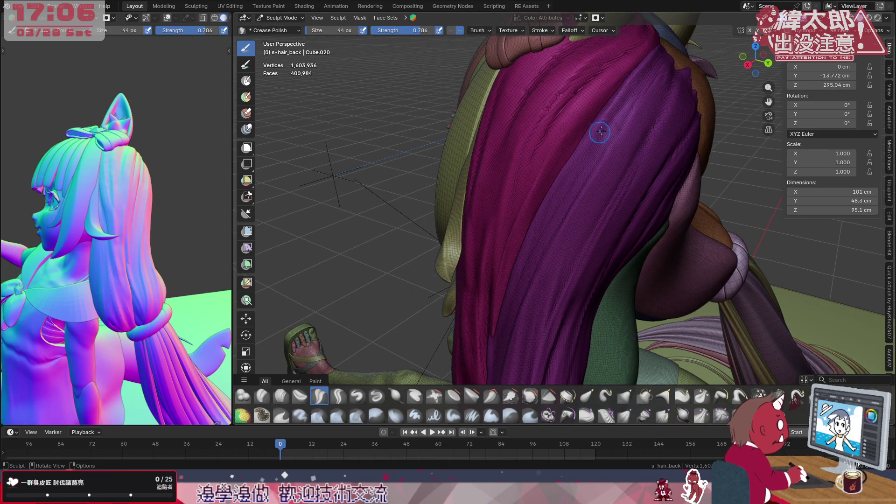
{"action": "mouse_move", "coordinate": [642, 179]}
{"action": "middle_mouse_down"}
{"action": "mouse_move", "coordinate": [640, 194]}
{"action": "mouse_move", "coordinate": [616, 133]}
{"action": "mouse_move", "coordinate": [593, 246]}
{"action": "middle_mouse_up"}
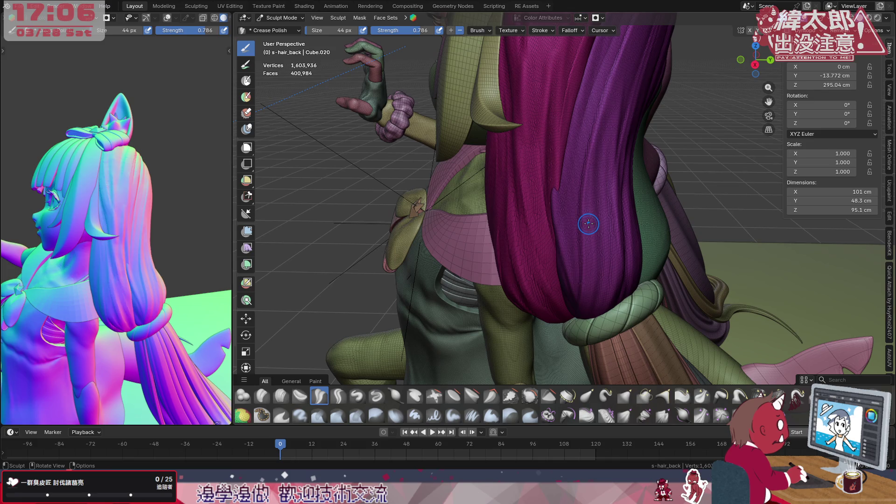
{"action": "mouse_move", "coordinate": [84, 423]}
{"action": "middle_mouse_down"}
{"action": "mouse_move", "coordinate": [89, 312]}
{"action": "mouse_move", "coordinate": [124, 177]}
{"action": "mouse_move", "coordinate": [73, 273]}
{"action": "middle_mouse_up"}
{"action": "mouse_move", "coordinate": [514, 201]}
{"action": "middle_mouse_down"}
{"action": "mouse_move", "coordinate": [534, 198]}
{"action": "mouse_move", "coordinate": [543, 294]}
{"action": "middle_mouse_up"}
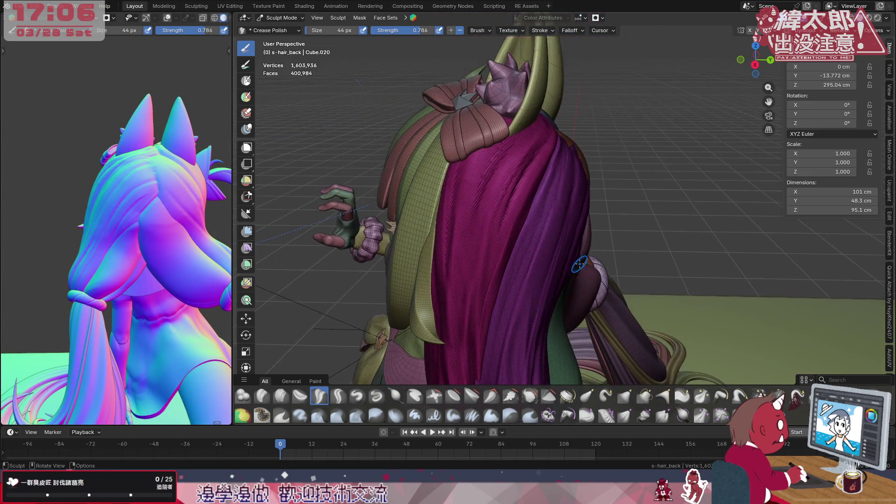
- Enlarge the Crease Polish brush to 116 px and set its falloff to Linear
{"action": "middle_click_drag", "start_coordinate": [581, 264], "coordinate": [567, 256]}
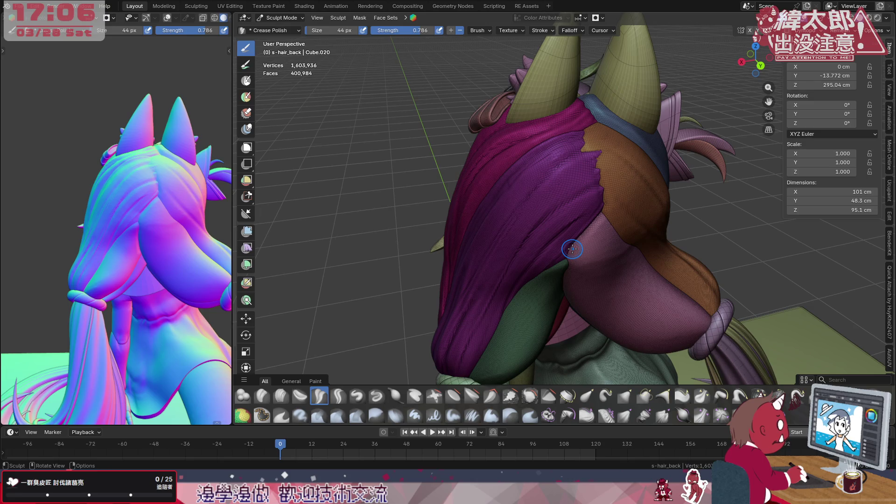
{"action": "key", "text": "f"}
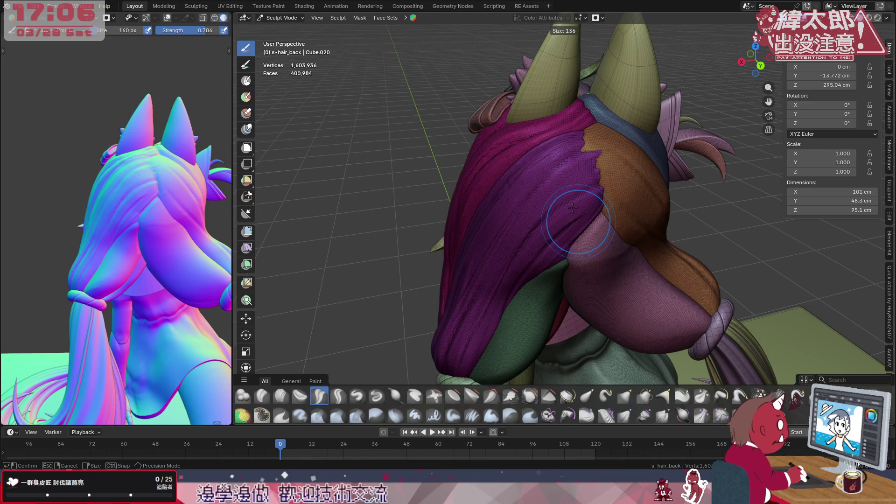
{"action": "left_click", "coordinate": [582, 172]}
{"action": "left_click", "coordinate": [547, 31]}
{"action": "mouse_move", "coordinate": [568, 30]}
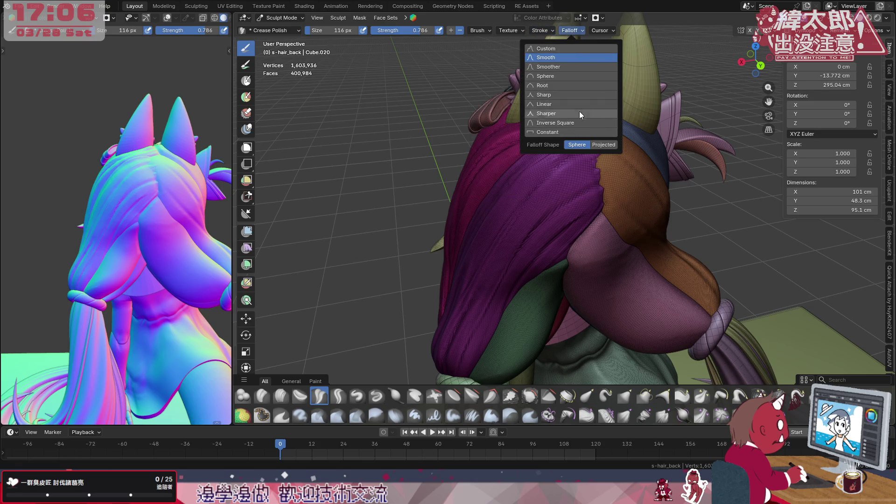
{"action": "left_click", "coordinate": [567, 105]}
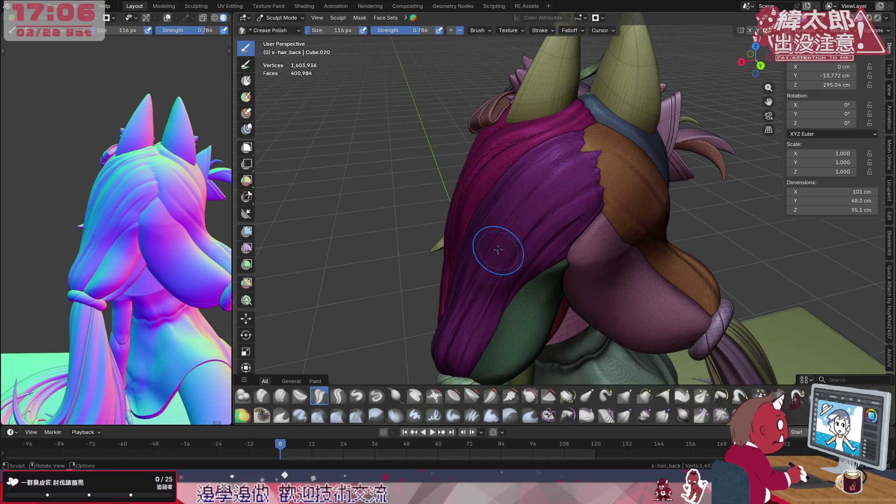
- Shrink the brush to 76 px and carve grooves into the upper purple hair lock
{"action": "left_click_drag", "start_coordinate": [491, 241], "coordinate": [470, 318]}
{"action": "key", "text": "bracketleft"}
{"action": "key", "text": "bracketleft"}
{"action": "key", "text": "bracketleft"}
{"action": "left_click_drag", "start_coordinate": [512, 246], "coordinate": [581, 170]}
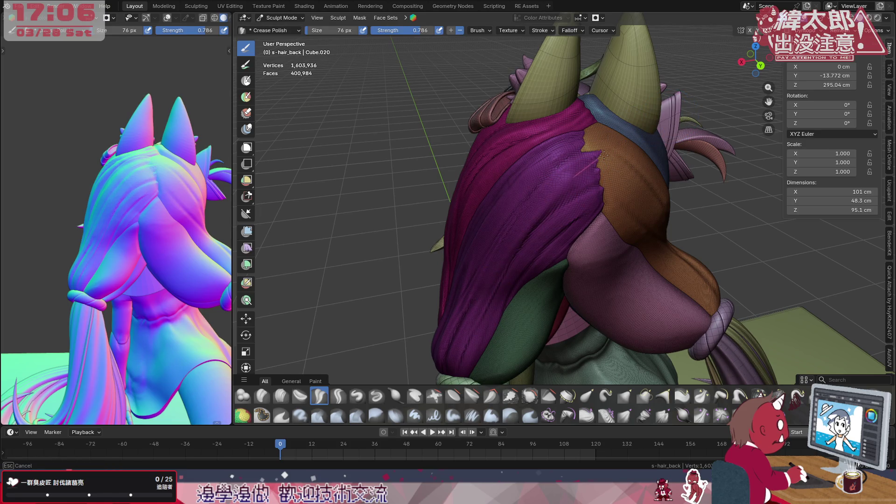
{"action": "left_click_drag", "start_coordinate": [506, 275], "coordinate": [506, 284]}
{"action": "left_click_drag", "start_coordinate": [585, 190], "coordinate": [584, 205]}
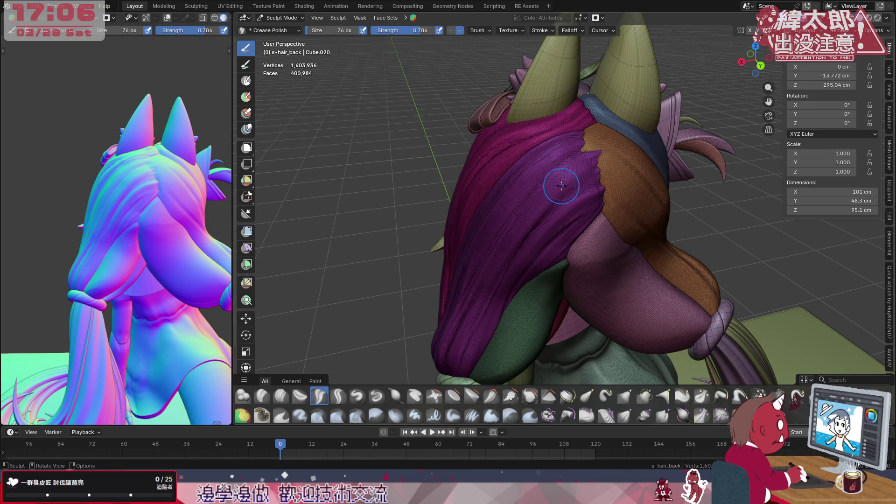
{"action": "left_click_drag", "start_coordinate": [471, 254], "coordinate": [507, 205]}
{"action": "left_click_drag", "start_coordinate": [617, 124], "coordinate": [615, 125]}
{"action": "mouse_move", "coordinate": [623, 204]}
{"action": "middle_mouse_down"}
{"action": "mouse_move", "coordinate": [612, 200]}
{"action": "mouse_move", "coordinate": [635, 187]}
{"action": "mouse_move", "coordinate": [588, 176]}
{"action": "mouse_move", "coordinate": [613, 187]}
{"action": "mouse_move", "coordinate": [634, 178]}
{"action": "middle_mouse_up"}
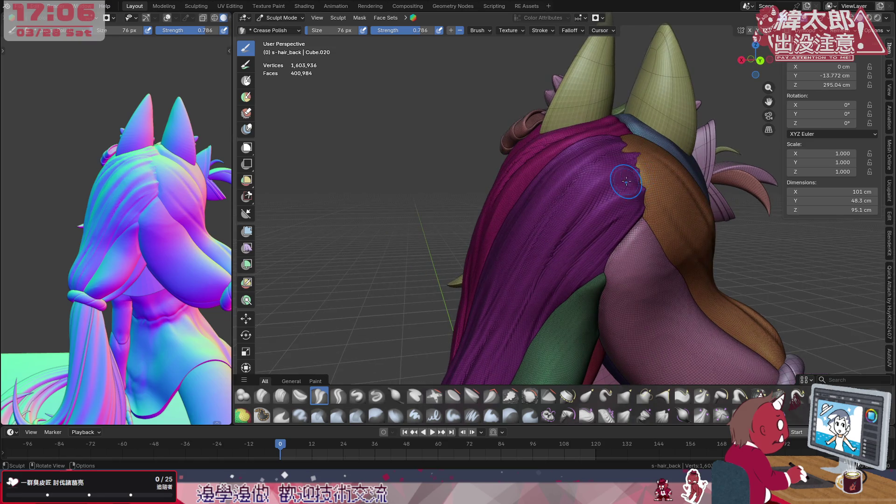
{"action": "left_click_drag", "start_coordinate": [632, 178], "coordinate": [606, 196]}
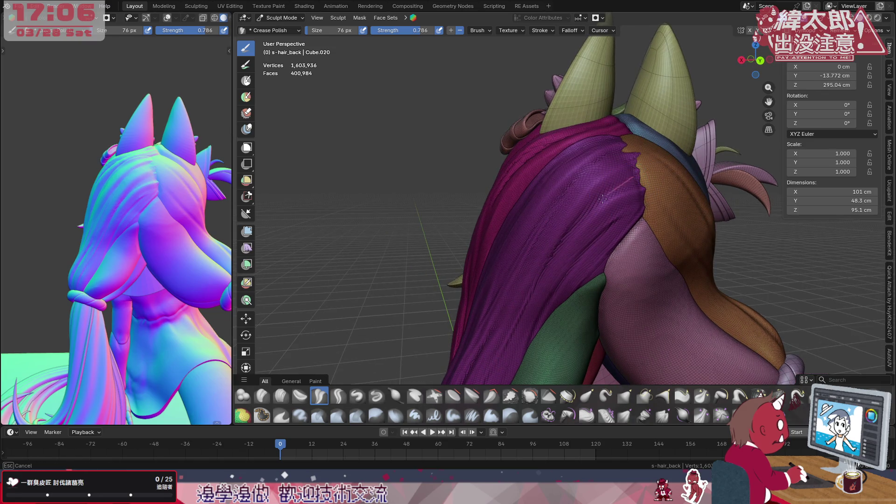
- Carve straight crease grooves down the purple lock from the crown toward the lower hair
{"action": "left_click_drag", "start_coordinate": [554, 250], "coordinate": [554, 250]}
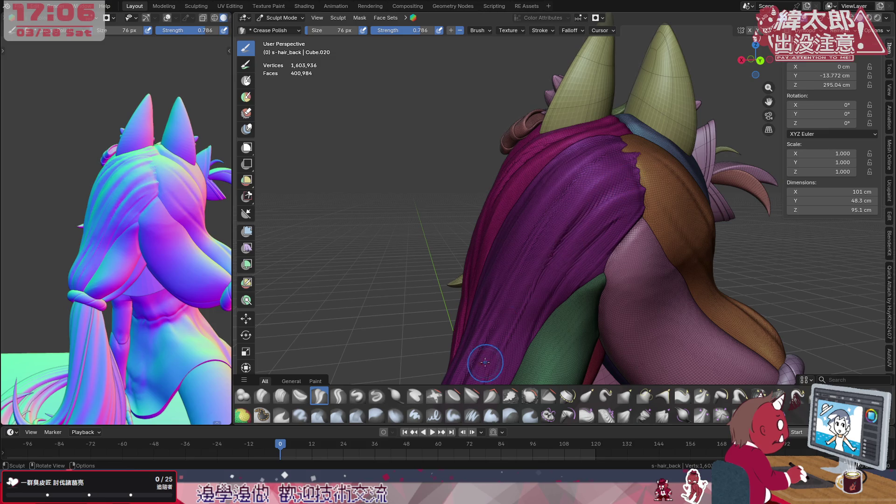
{"action": "left_click_drag", "start_coordinate": [574, 223], "coordinate": [596, 198]}
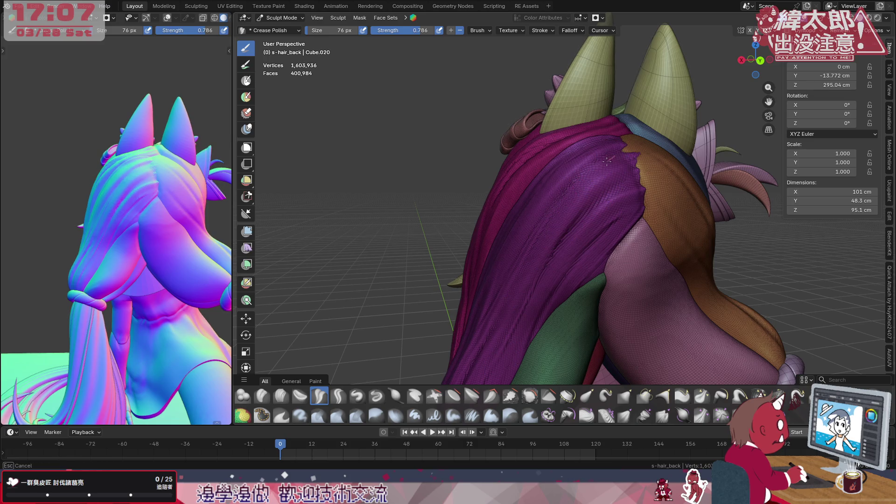
{"action": "left_click_drag", "start_coordinate": [498, 308], "coordinate": [498, 309]}
{"action": "mouse_move", "coordinate": [553, 277]}
{"action": "middle_mouse_down"}
{"action": "mouse_move", "coordinate": [570, 250]}
{"action": "mouse_move", "coordinate": [576, 160]}
{"action": "middle_mouse_up"}
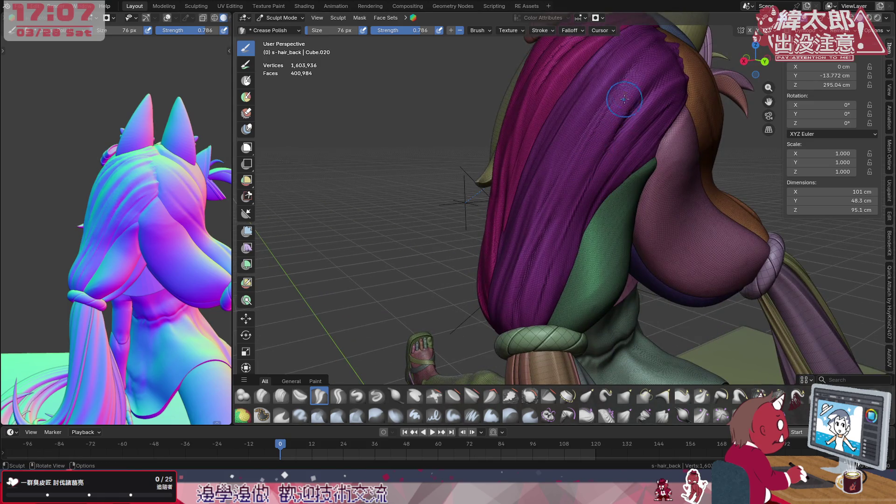
{"action": "left_click_drag", "start_coordinate": [657, 56], "coordinate": [651, 64]}
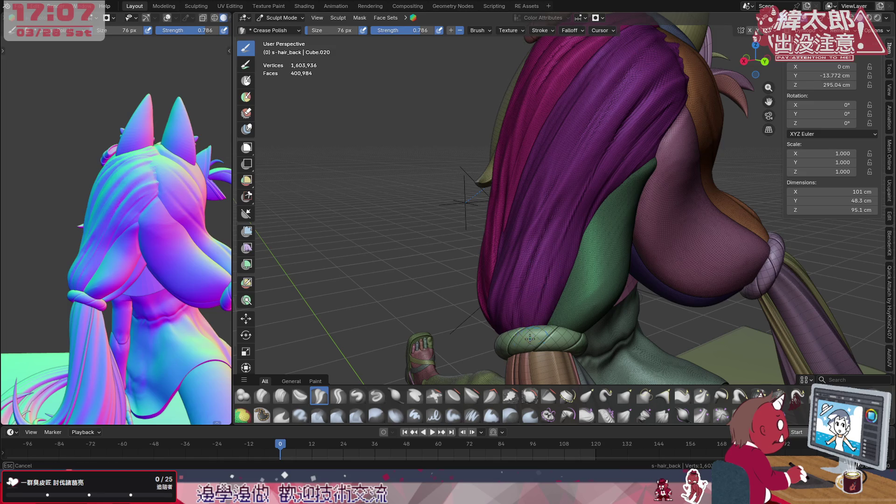
{"action": "mouse_move", "coordinate": [633, 124]}
{"action": "left_mouse_down"}
{"action": "mouse_move", "coordinate": [630, 143]}
{"action": "mouse_move", "coordinate": [631, 120]}
{"action": "left_mouse_up"}
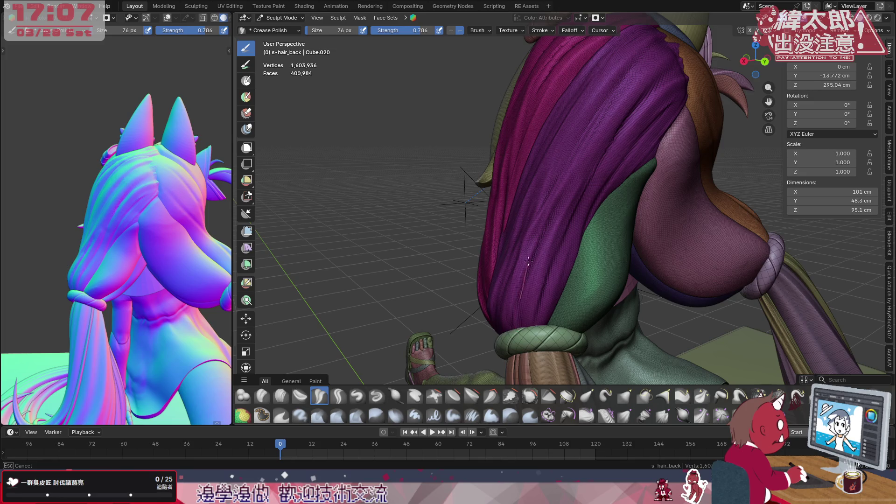
{"action": "left_click_drag", "start_coordinate": [574, 179], "coordinate": [556, 200]}
{"action": "mouse_move", "coordinate": [566, 175]}
{"action": "middle_mouse_down"}
{"action": "mouse_move", "coordinate": [608, 250]}
{"action": "mouse_move", "coordinate": [594, 195]}
{"action": "middle_mouse_up"}
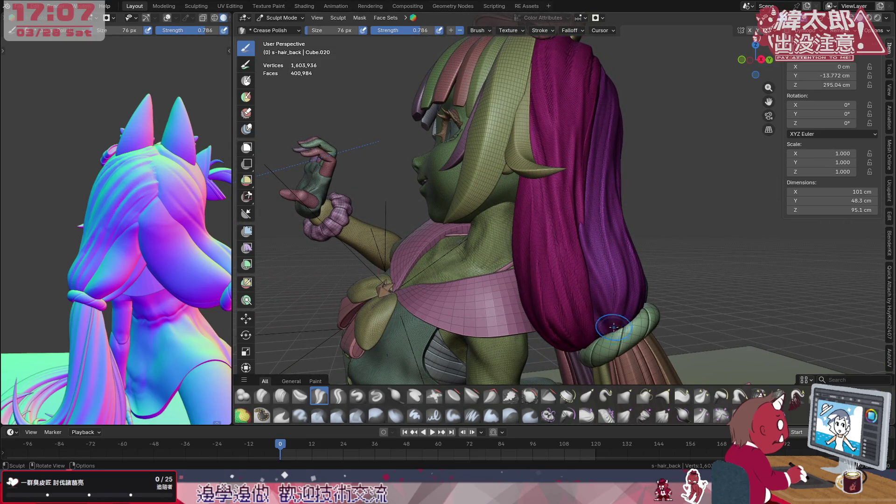
{"action": "left_click_drag", "start_coordinate": [598, 171], "coordinate": [594, 205]}
{"action": "left_click_drag", "start_coordinate": [596, 375], "coordinate": [596, 376]}
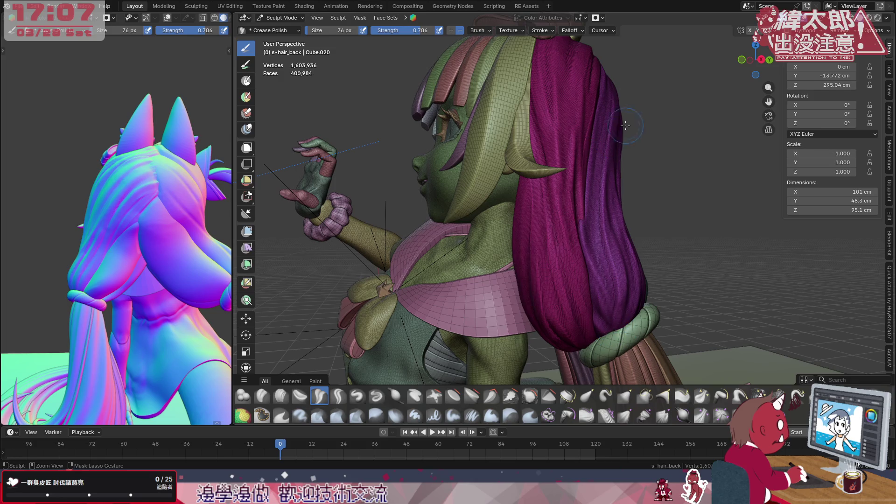
- Shrink the brush to 42 px and draw another straight crease along the hair
{"action": "mouse_move", "coordinate": [620, 308]}
{"action": "middle_mouse_down"}
{"action": "mouse_move", "coordinate": [644, 276]}
{"action": "mouse_move", "coordinate": [643, 213]}
{"action": "middle_mouse_up"}
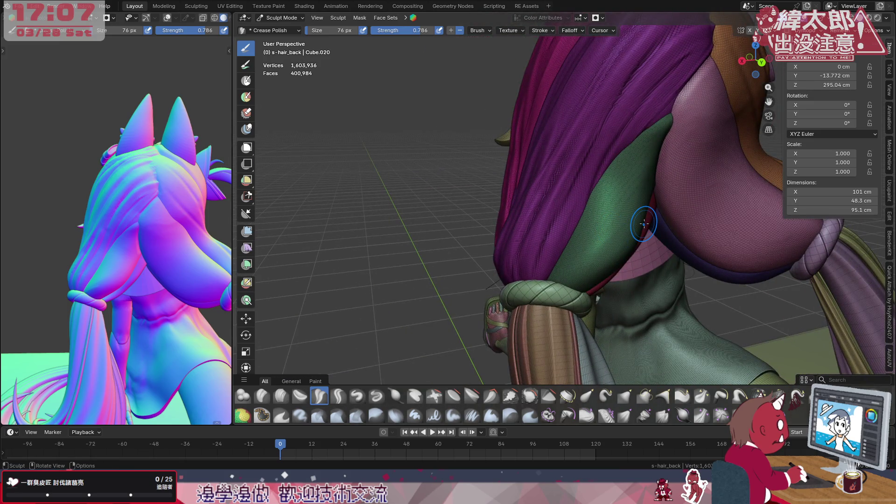
{"action": "mouse_move", "coordinate": [196, 262]}
{"action": "middle_mouse_down"}
{"action": "mouse_move", "coordinate": [223, 247]}
{"action": "mouse_move", "coordinate": [202, 212]}
{"action": "middle_mouse_up"}
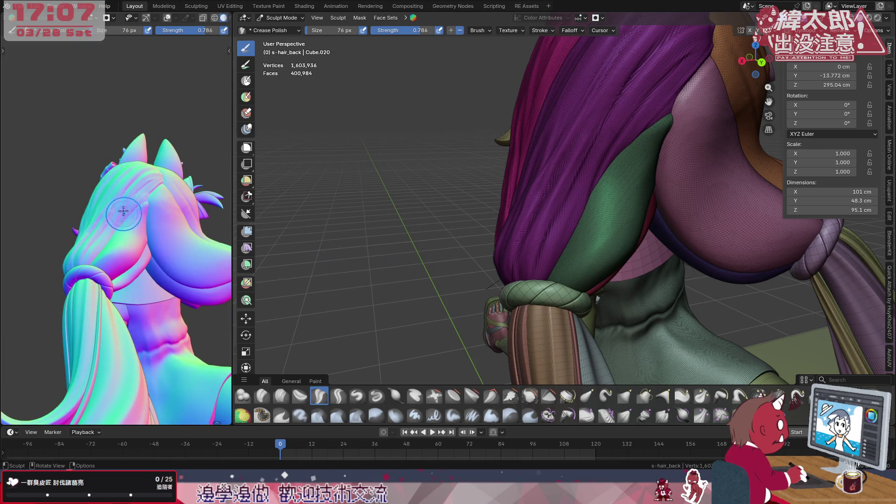
{"action": "middle_click_drag", "start_coordinate": [599, 159], "coordinate": [609, 188], "text": "shift"}
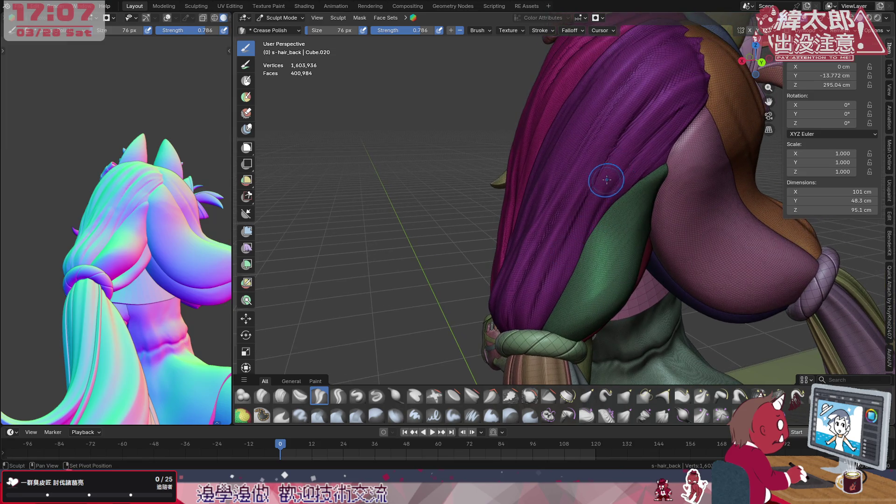
{"action": "key", "text": "f"}
{"action": "left_click", "coordinate": [582, 220]}
{"action": "left_click_drag", "start_coordinate": [618, 124], "coordinate": [594, 163]}
- Return the brush to 76 px, undo the last crease, and switch to Flatten/Contrast
{"action": "key", "text": "bracketright"}
{"action": "key", "text": "bracketright"}
{"action": "key", "text": "bracketright"}
{"action": "mouse_move", "coordinate": [623, 187]}
{"action": "middle_mouse_down"}
{"action": "mouse_move", "coordinate": [620, 199]}
{"action": "mouse_move", "coordinate": [587, 224]}
{"action": "mouse_move", "coordinate": [580, 216]}
{"action": "middle_mouse_up"}
{"action": "key", "text": "bracketleft"}
{"action": "key", "text": "bracketleft"}
{"action": "key", "text": "bracketleft"}
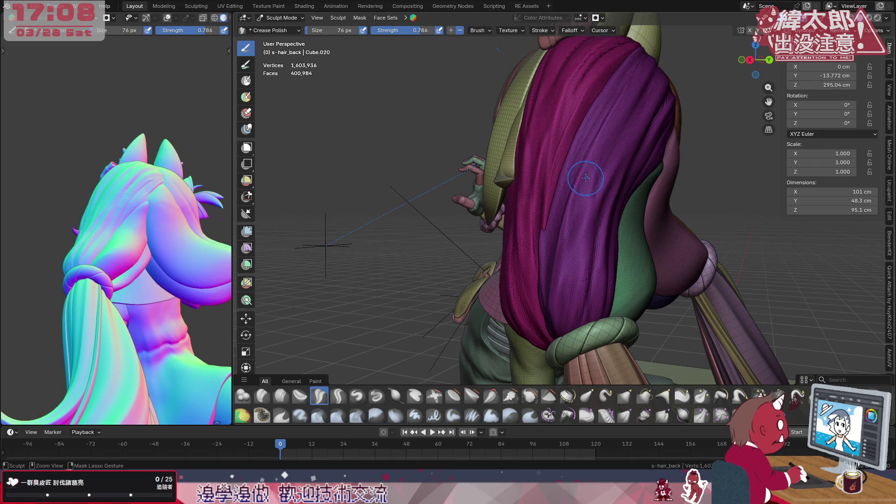
{"action": "key", "text": "ctrl+z"}
{"action": "key", "text": "ctrl+shift+z"}
{"action": "key", "text": "ctrl+z"}
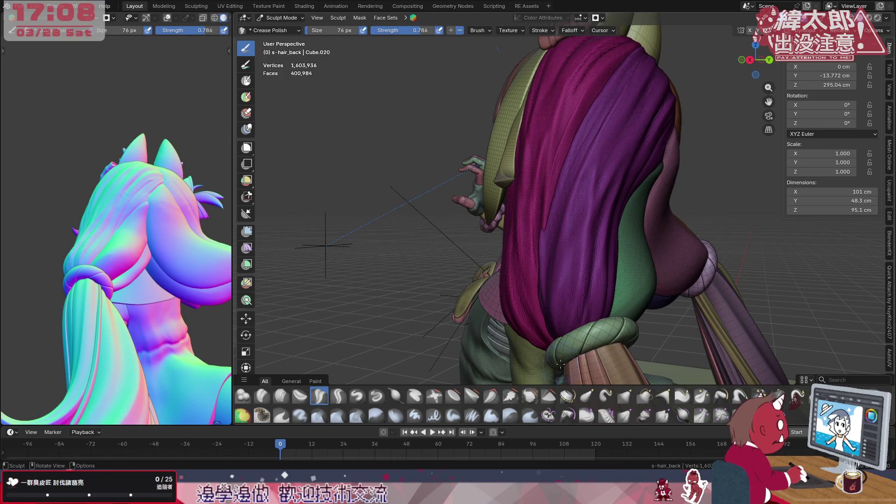
{"action": "left_click", "coordinate": [455, 396]}
- Flatten the lower hair lock with Flatten/Contrast, then level its bottom with Plateau
{"action": "left_click_drag", "start_coordinate": [559, 293], "coordinate": [560, 243]}
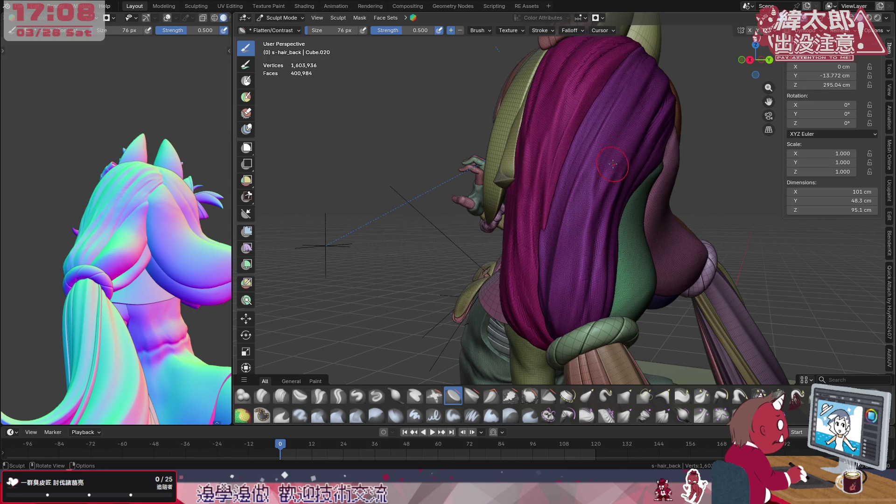
{"action": "left_click_drag", "start_coordinate": [581, 254], "coordinate": [551, 348]}
{"action": "left_click_drag", "start_coordinate": [592, 209], "coordinate": [589, 251]}
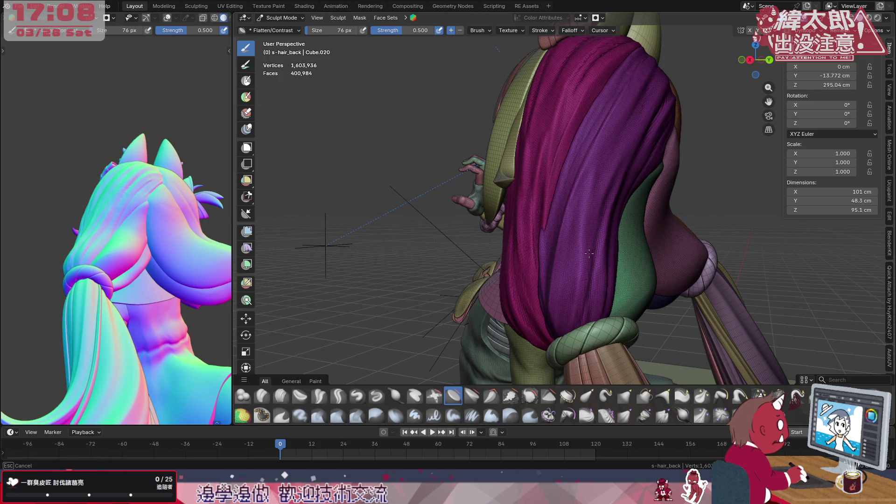
{"action": "left_click", "coordinate": [472, 396]}
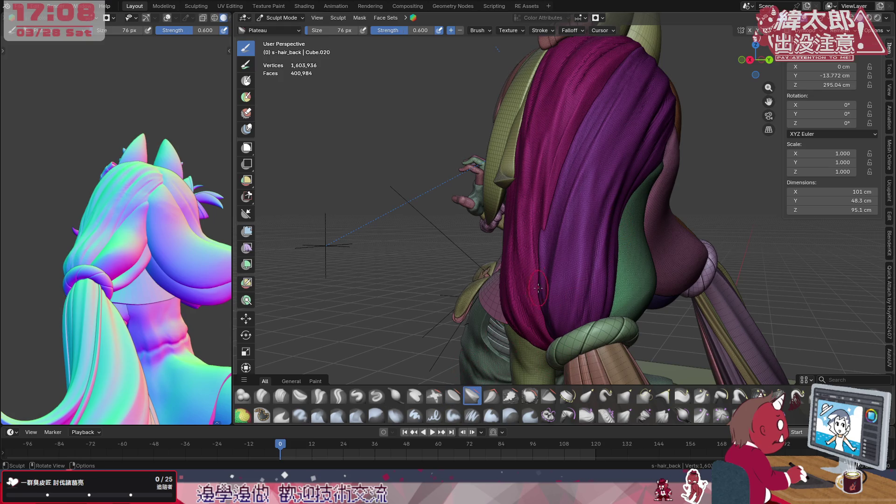
{"action": "mouse_move", "coordinate": [602, 205]}
{"action": "left_mouse_down"}
{"action": "mouse_move", "coordinate": [574, 327]}
{"action": "mouse_move", "coordinate": [590, 252]}
{"action": "left_mouse_up"}
{"action": "mouse_move", "coordinate": [590, 252]}
{"action": "middle_mouse_down"}
{"action": "mouse_move", "coordinate": [621, 285]}
{"action": "mouse_move", "coordinate": [595, 281]}
{"action": "middle_mouse_up"}
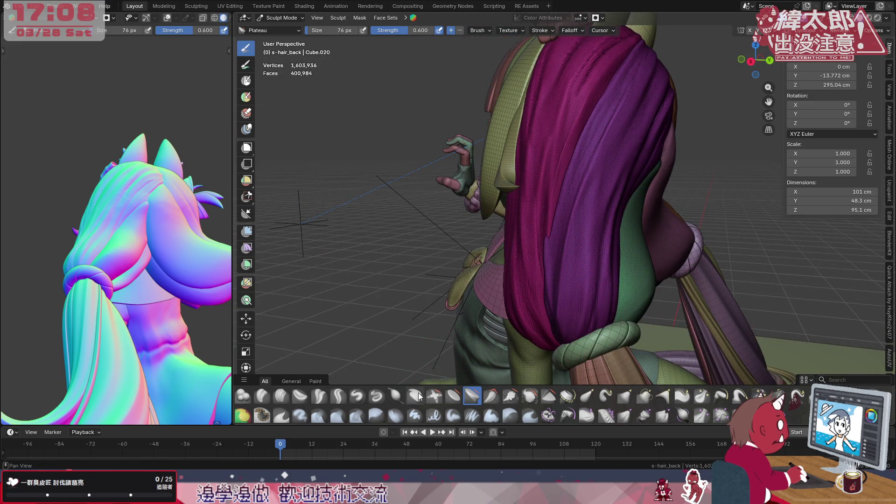
- Flatten the lower lock at 92 px with size pressure, then Grab it over the green strand
{"action": "left_click", "coordinate": [458, 398]}
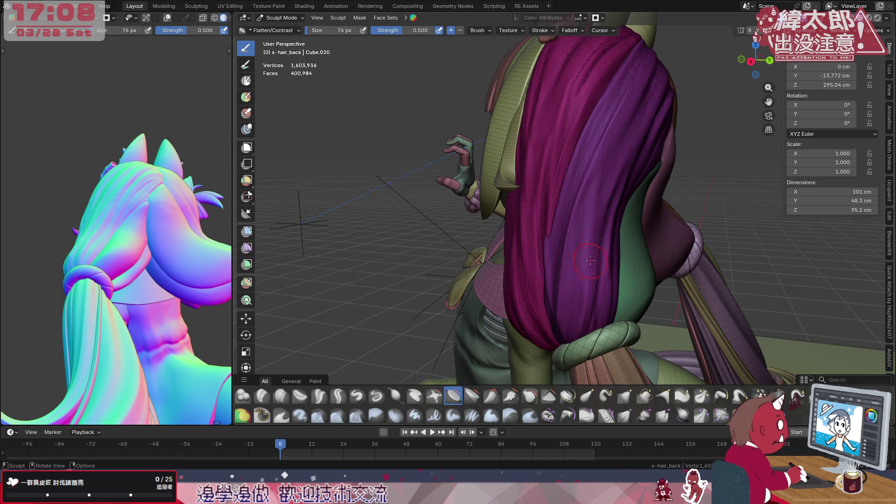
{"action": "key", "text": "bracketright"}
{"action": "key", "text": "bracketright"}
{"action": "left_click", "coordinate": [363, 32]}
{"action": "left_click_drag", "start_coordinate": [611, 261], "coordinate": [596, 248]}
{"action": "left_click_drag", "start_coordinate": [584, 319], "coordinate": [607, 262]}
{"action": "scroll", "coordinate": [585, 224], "scroll_direction": "up", "scroll_amount": 3}
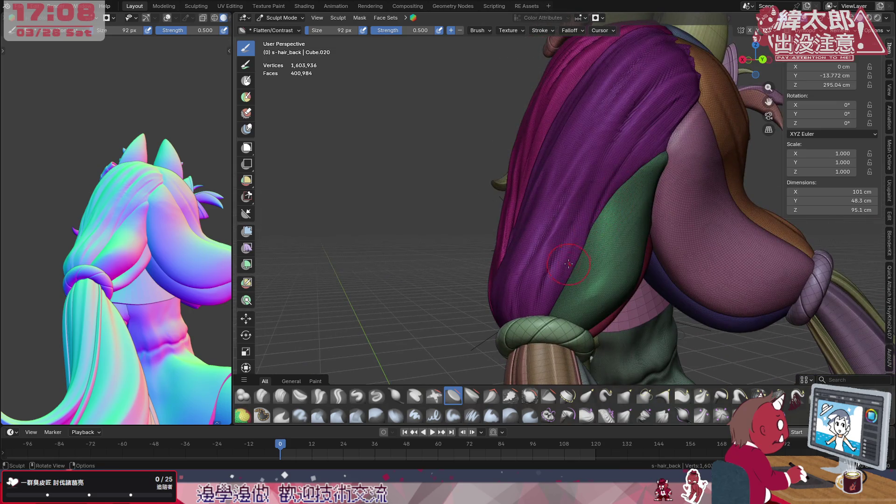
{"action": "mouse_move", "coordinate": [568, 266]}
{"action": "middle_mouse_down"}
{"action": "mouse_move", "coordinate": [639, 227]}
{"action": "mouse_move", "coordinate": [603, 163]}
{"action": "middle_mouse_up"}
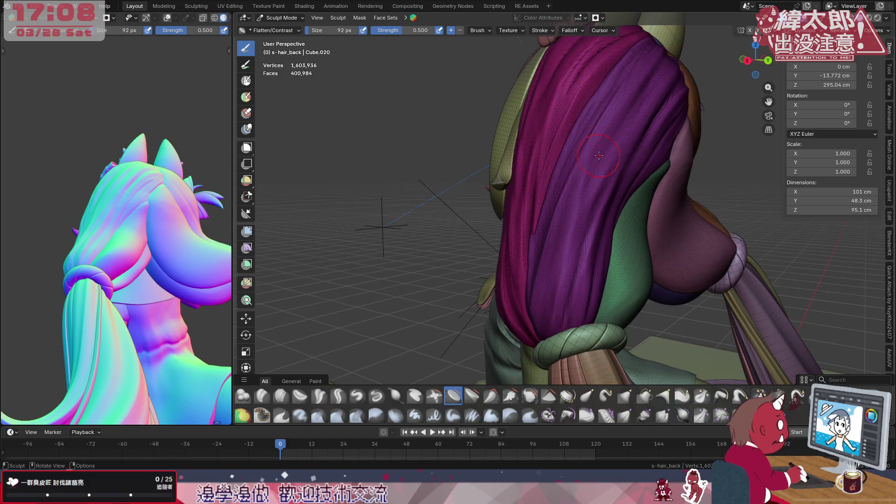
{"action": "left_click", "coordinate": [625, 398]}
{"action": "mouse_move", "coordinate": [637, 217]}
{"action": "left_mouse_down"}
{"action": "mouse_move", "coordinate": [586, 192]}
{"action": "mouse_move", "coordinate": [579, 200]}
{"action": "left_mouse_up"}
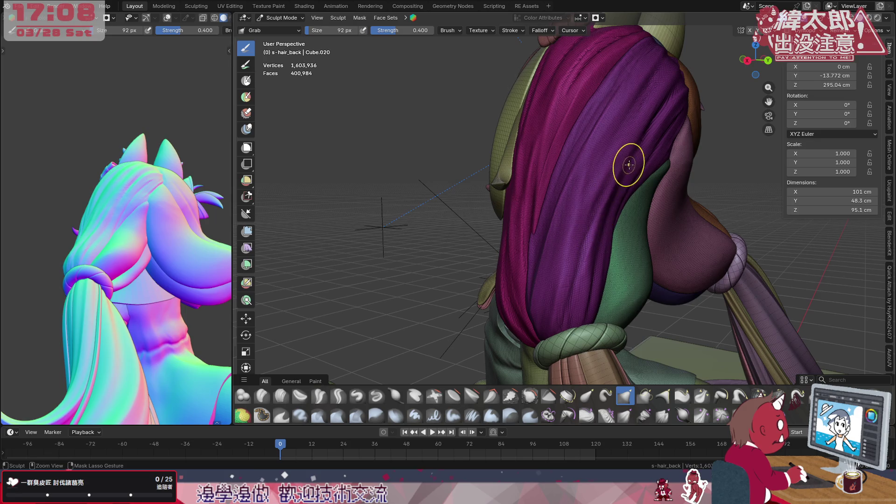
- Return to Crease Polish and review its Stroke and Falloff settings unchanged
{"action": "left_click", "coordinate": [320, 397]}
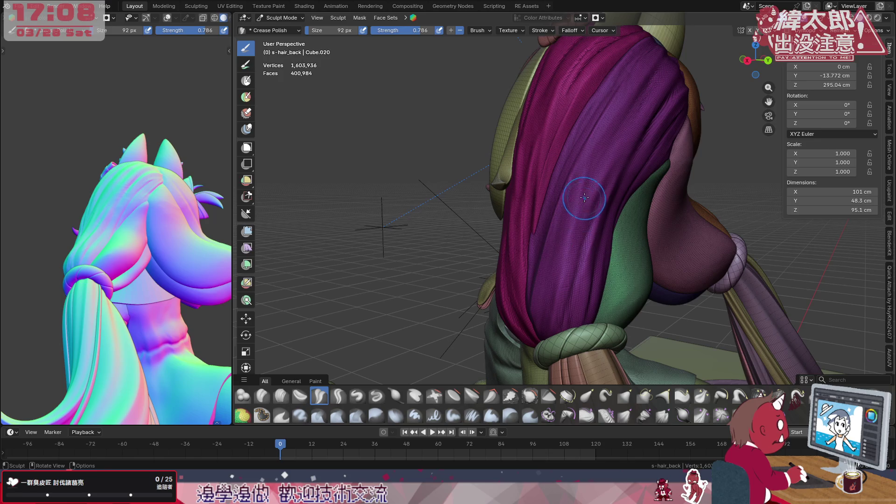
{"action": "left_click", "coordinate": [544, 31]}
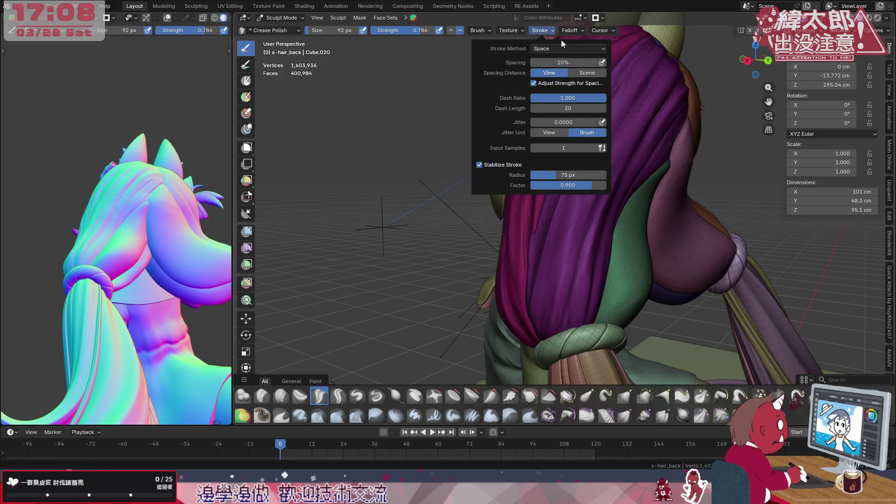
{"action": "mouse_move", "coordinate": [568, 30]}
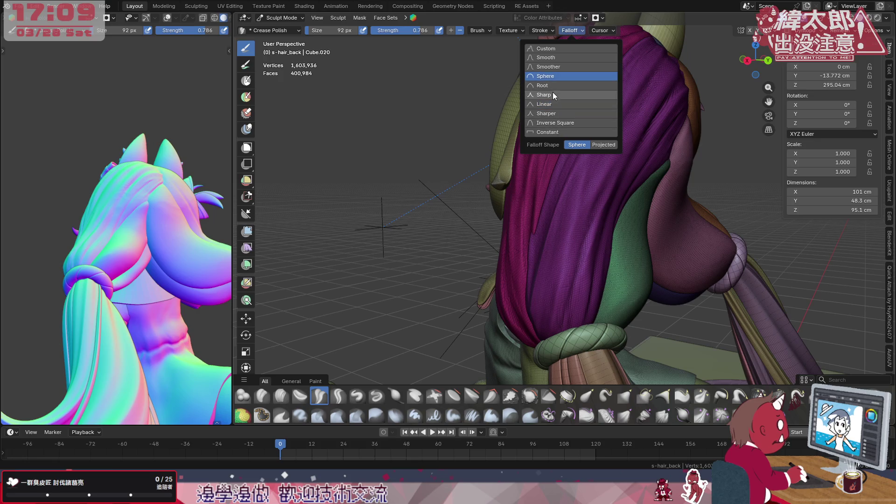
{"action": "left_click", "coordinate": [556, 104]}
- Crease a thin groove down the purple strand and orbit to inspect the crown
{"action": "mouse_move", "coordinate": [565, 230]}
{"action": "left_mouse_down"}
{"action": "mouse_move", "coordinate": [564, 290]}
{"action": "mouse_move", "coordinate": [578, 190]}
{"action": "mouse_move", "coordinate": [549, 298]}
{"action": "left_mouse_up"}
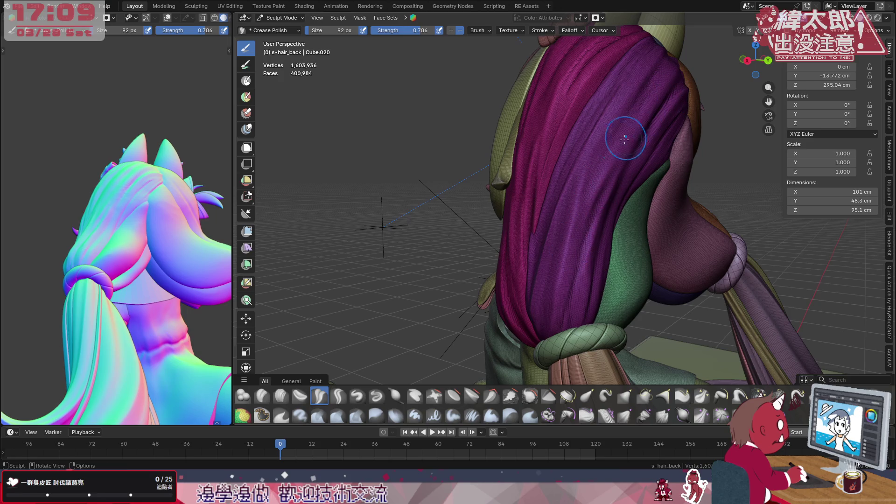
{"action": "left_click_drag", "start_coordinate": [608, 127], "coordinate": [637, 90]}
{"action": "mouse_move", "coordinate": [637, 90]}
{"action": "middle_mouse_down"}
{"action": "mouse_move", "coordinate": [676, 139]}
{"action": "mouse_move", "coordinate": [645, 136]}
{"action": "middle_mouse_up"}
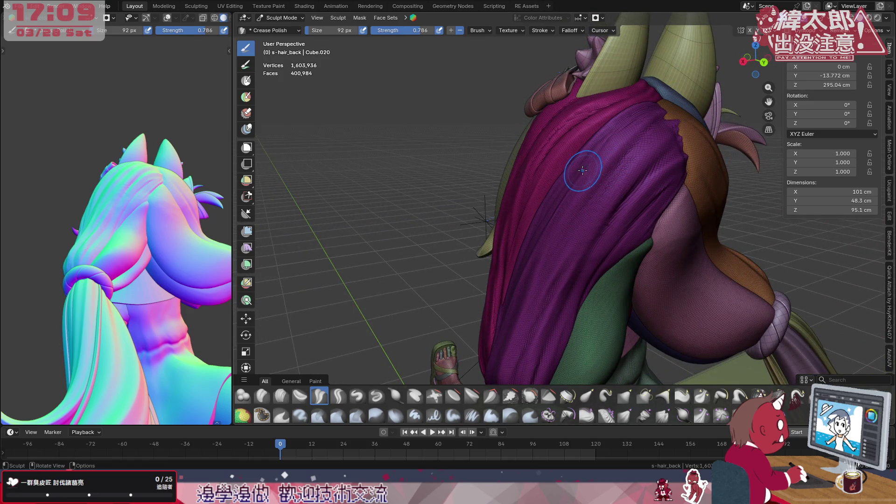
{"action": "middle_click_drag", "start_coordinate": [621, 145], "coordinate": [643, 224]}
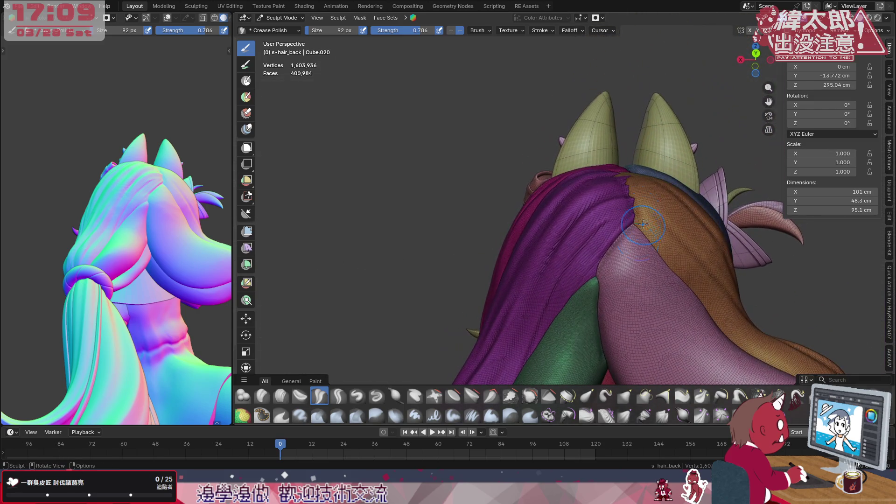
- Pull the hair top near the crown into shape with a large Grab brush, then select Crease Polish
{"action": "left_click", "coordinate": [626, 396]}
{"action": "mouse_move", "coordinate": [610, 190]}
{"action": "left_mouse_down"}
{"action": "mouse_move", "coordinate": [615, 180]}
{"action": "mouse_move", "coordinate": [597, 176]}
{"action": "mouse_move", "coordinate": [609, 214]}
{"action": "left_mouse_up"}
{"action": "middle_click_drag", "start_coordinate": [601, 263], "coordinate": [623, 174]}
{"action": "left_click_drag", "start_coordinate": [622, 174], "coordinate": [615, 206]}
{"action": "mouse_move", "coordinate": [615, 206]}
{"action": "middle_mouse_down"}
{"action": "mouse_move", "coordinate": [646, 250]}
{"action": "mouse_move", "coordinate": [652, 287]}
{"action": "middle_mouse_up"}
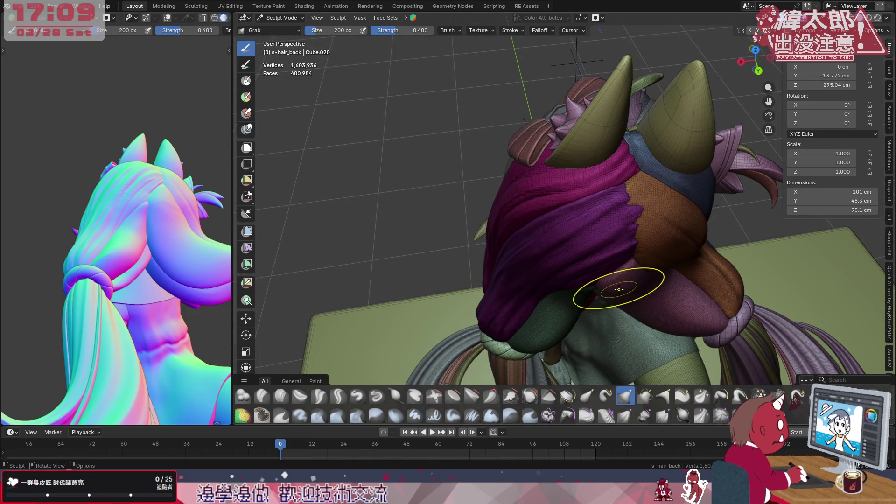
{"action": "mouse_move", "coordinate": [604, 169]}
{"action": "middle_mouse_down"}
{"action": "mouse_move", "coordinate": [633, 158]}
{"action": "mouse_move", "coordinate": [610, 170]}
{"action": "middle_mouse_up"}
{"action": "left_click_drag", "start_coordinate": [610, 170], "coordinate": [604, 173]}
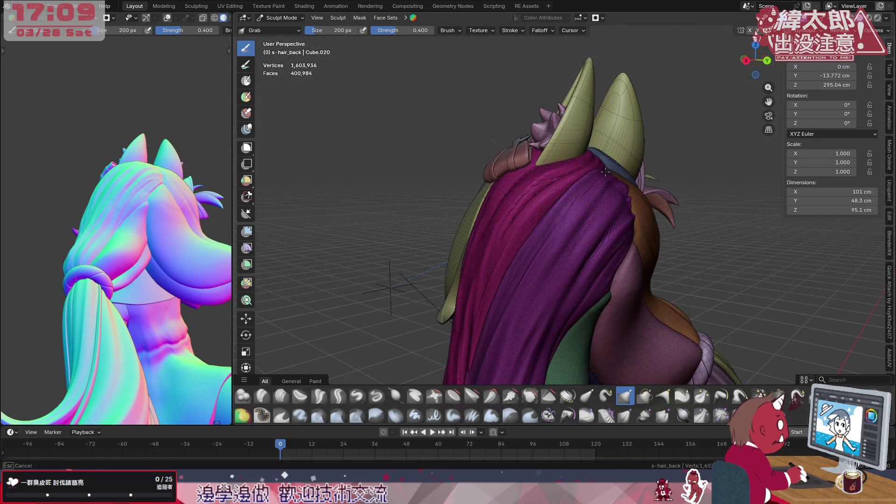
{"action": "mouse_move", "coordinate": [600, 220]}
{"action": "middle_mouse_down"}
{"action": "mouse_move", "coordinate": [591, 184]}
{"action": "mouse_move", "coordinate": [574, 216]}
{"action": "mouse_move", "coordinate": [580, 201]}
{"action": "middle_mouse_up"}
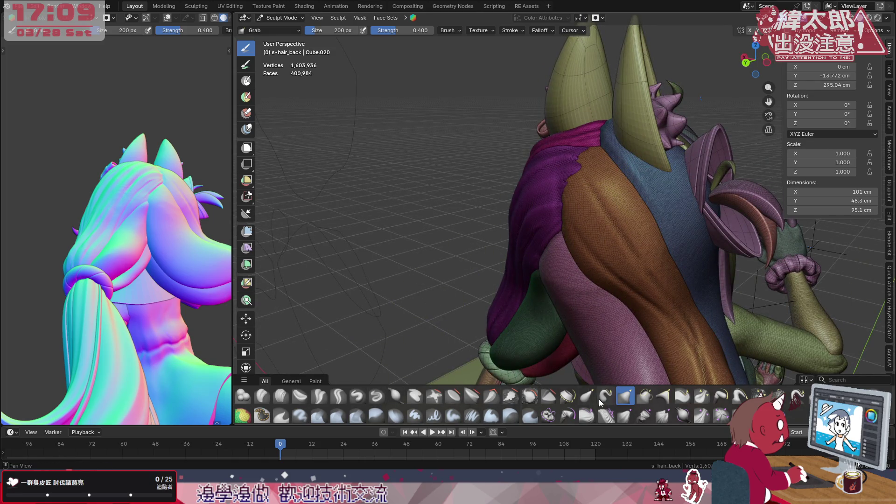
{"action": "left_click", "coordinate": [319, 396]}
- Set the Crease Polish radius to 160 px and check its stroke settings
{"action": "key", "text": "f"}
{"action": "left_click", "coordinate": [549, 213]}
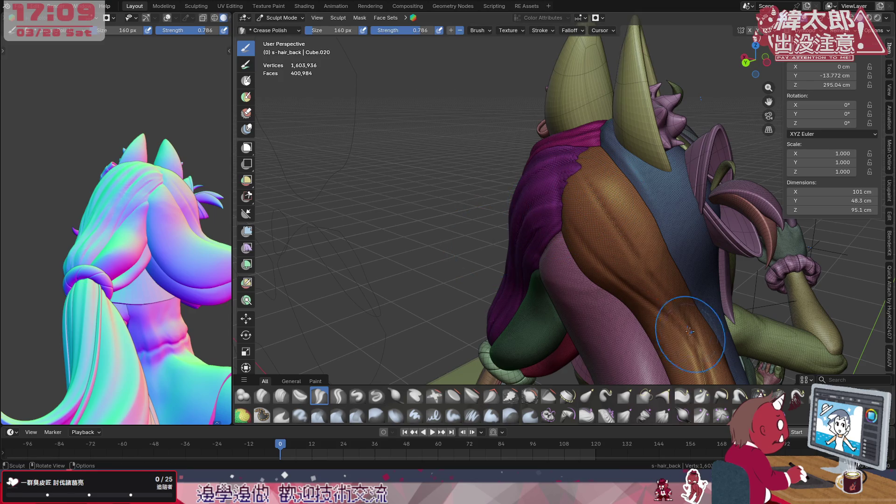
{"action": "left_click", "coordinate": [285, 400]}
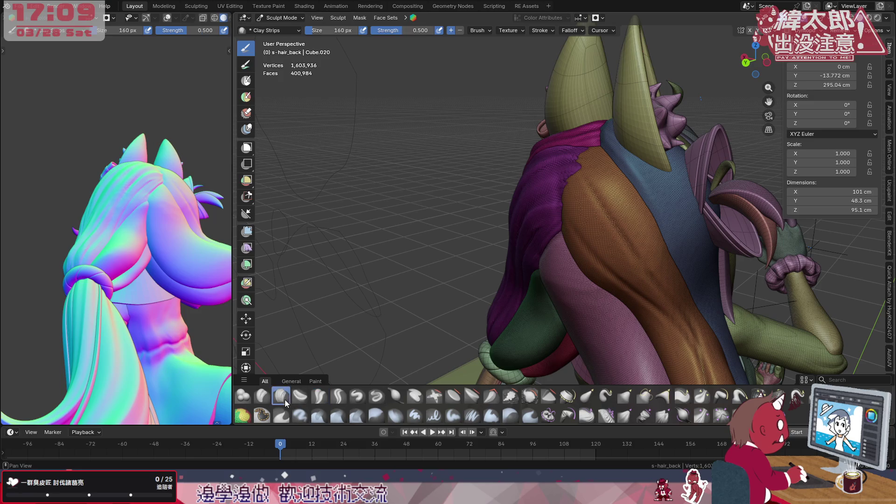
{"action": "middle_click_drag", "start_coordinate": [604, 254], "coordinate": [549, 187]}
{"action": "left_click", "coordinate": [319, 395]}
{"action": "left_click", "coordinate": [542, 30]}
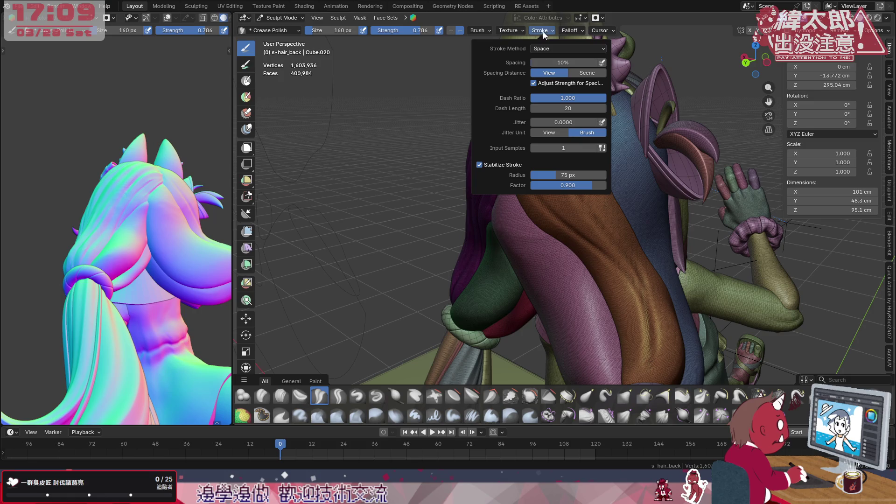
{"action": "mouse_move", "coordinate": [565, 33]}
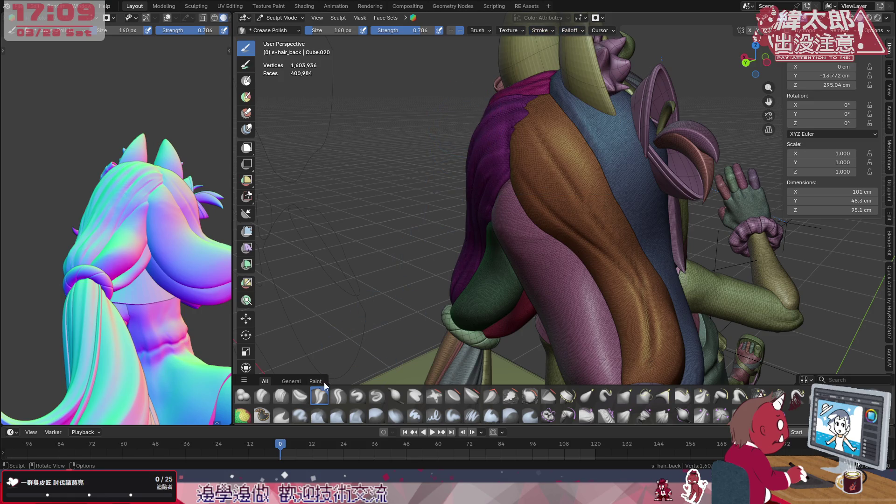
- Pick Clay Strips, set its radius to 118 px, and review its header options and falloff
{"action": "left_click", "coordinate": [281, 398]}
{"action": "key", "text": "f"}
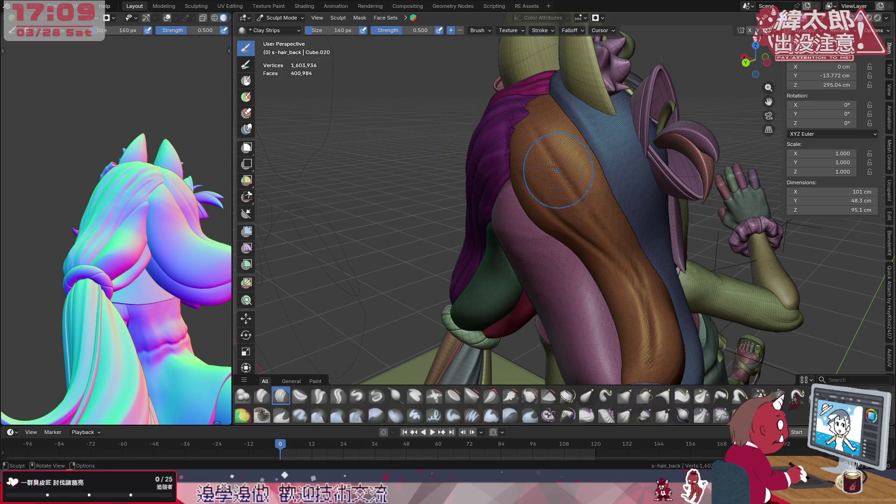
{"action": "left_click", "coordinate": [517, 150]}
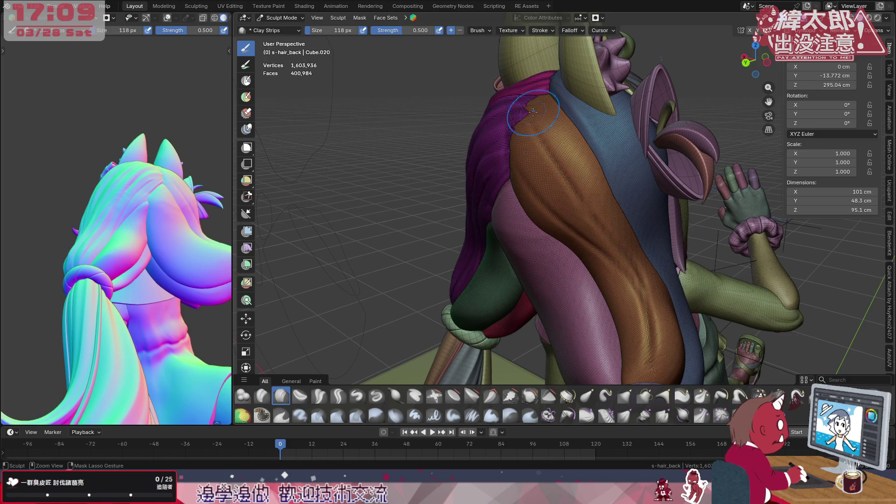
{"action": "left_click", "coordinate": [530, 19]}
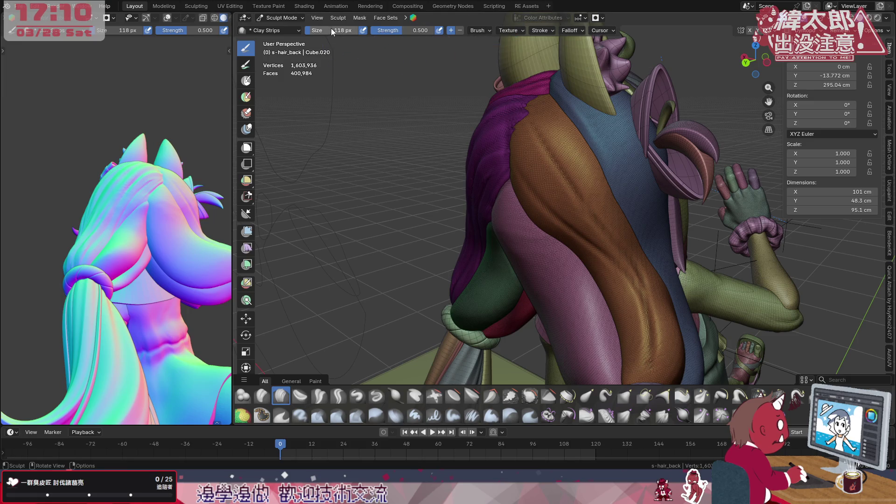
{"action": "left_click", "coordinate": [567, 30]}
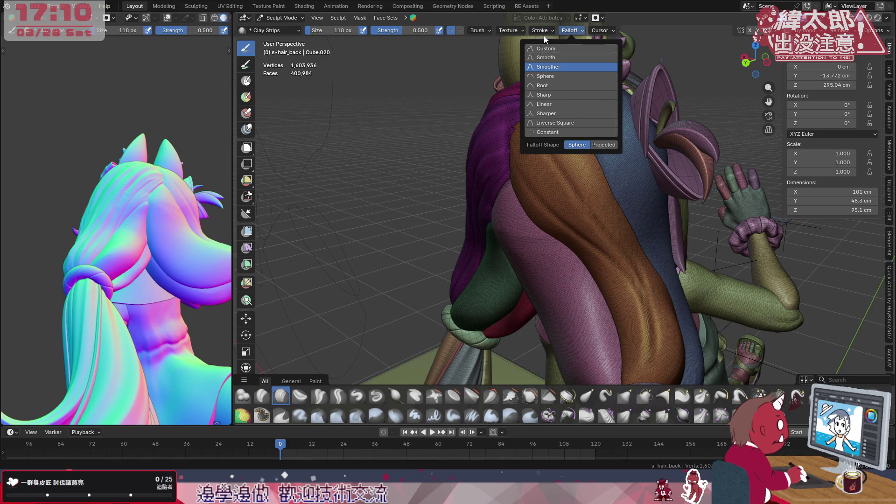
{"action": "mouse_move", "coordinate": [543, 31]}
{"action": "mouse_move", "coordinate": [509, 30]}
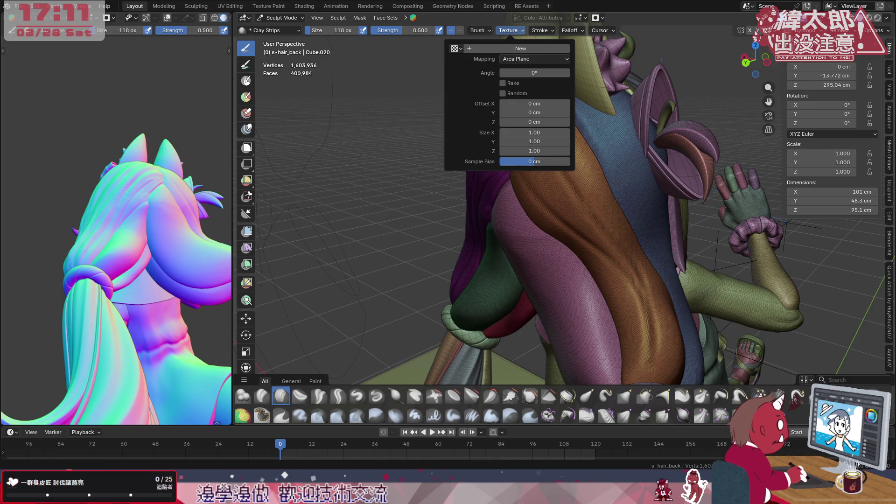
- Dismiss the brush Texture popover, glance through the File and Edit menus, then close them
{"action": "left_click", "coordinate": [18, 6]}
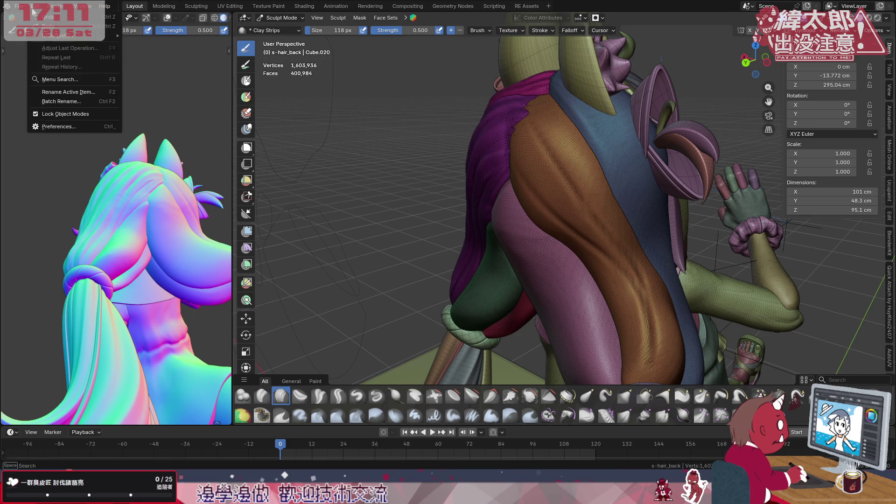
{"action": "left_click", "coordinate": [35, 7]}
{"action": "left_click", "coordinate": [63, 132]}
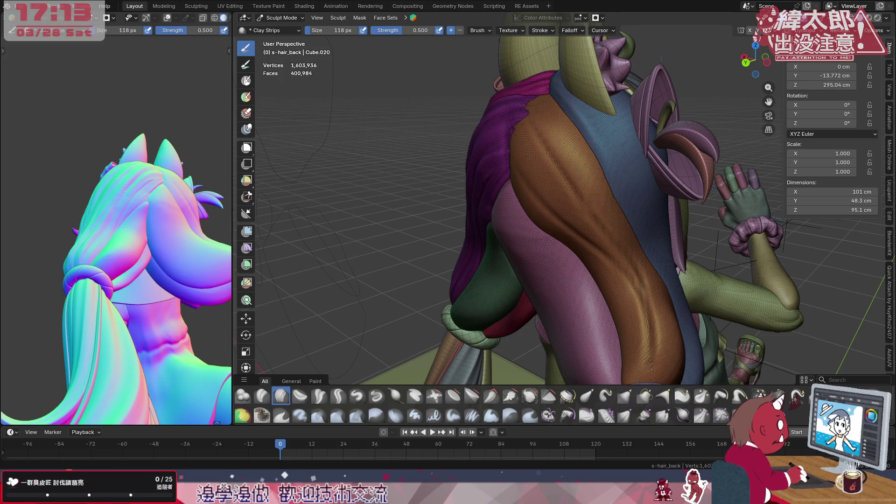
- Carve diagonal Clay Strips creases across the orange back lock, then undo the bad stroke
{"action": "scroll", "coordinate": [691, 49], "scroll_direction": "up", "scroll_amount": 4}
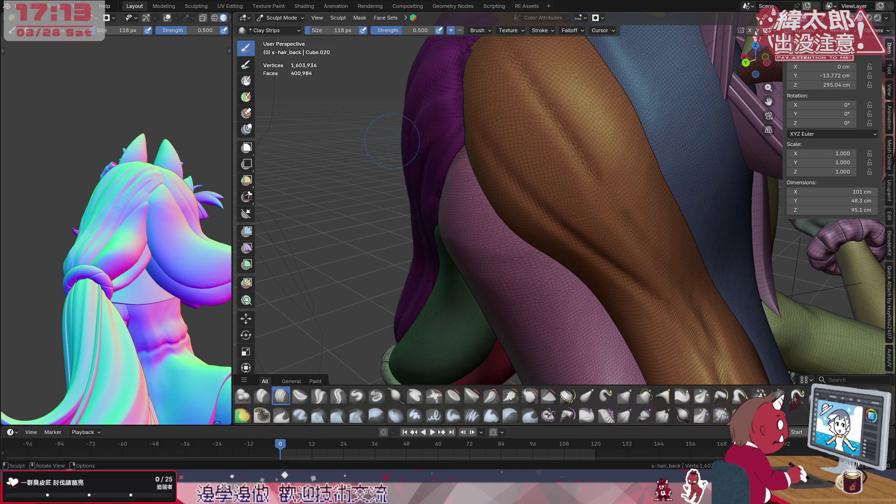
{"action": "mouse_move", "coordinate": [434, 245]}
{"action": "middle_mouse_down"}
{"action": "mouse_move", "coordinate": [587, 239]}
{"action": "mouse_move", "coordinate": [594, 248]}
{"action": "mouse_move", "coordinate": [514, 269]}
{"action": "mouse_move", "coordinate": [495, 261]}
{"action": "middle_mouse_up"}
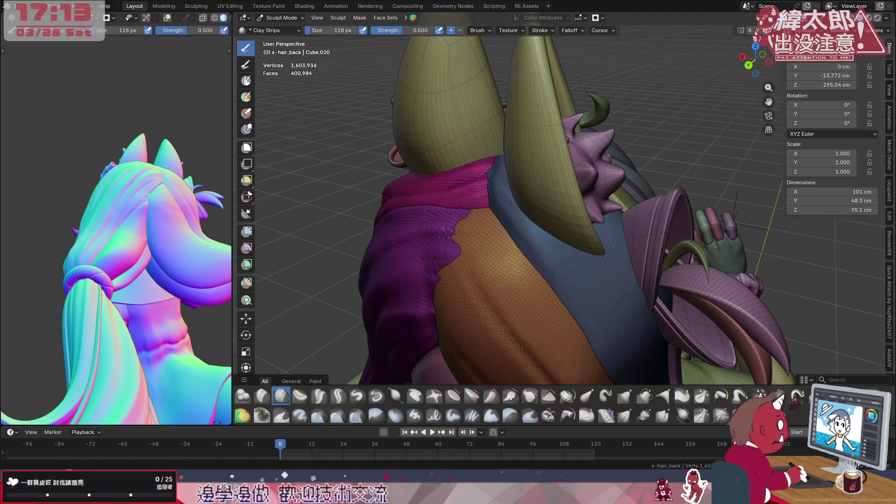
{"action": "middle_click_drag", "start_coordinate": [657, 102], "coordinate": [597, 193]}
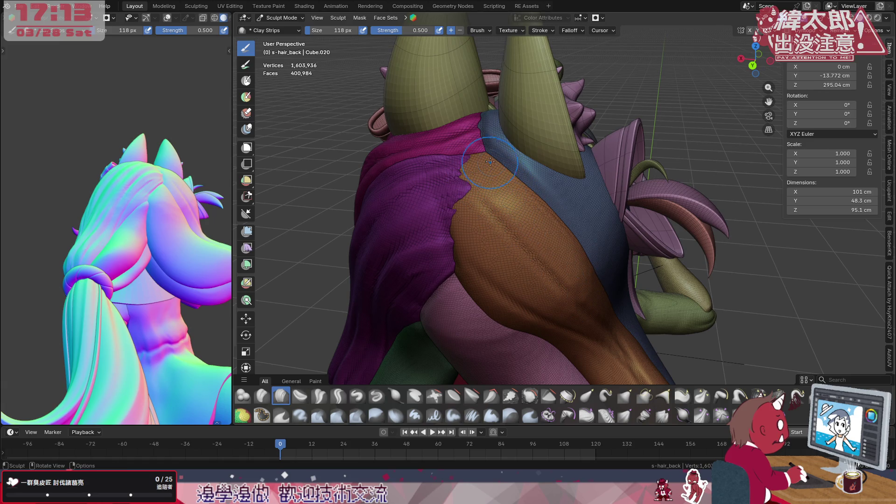
{"action": "middle_click_drag", "start_coordinate": [542, 271], "coordinate": [541, 206]}
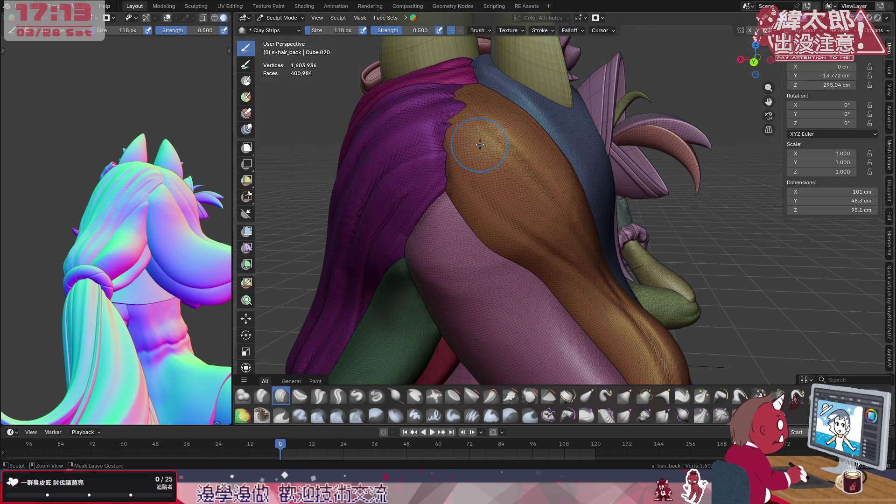
{"action": "left_click_drag", "start_coordinate": [460, 157], "coordinate": [495, 177]}
{"action": "left_click_drag", "start_coordinate": [481, 135], "coordinate": [537, 189]}
{"action": "key", "text": "ctrl+z"}
{"action": "key", "text": "ctrl+z"}
- Re-carve the diagonal creases, deepen them on the lower orange lock, and turn on X-ray
{"action": "left_click_drag", "start_coordinate": [467, 126], "coordinate": [531, 236]}
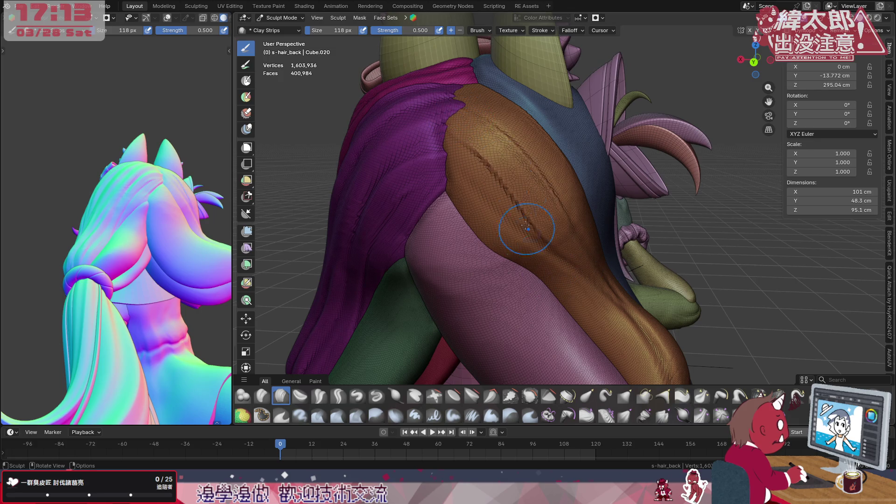
{"action": "mouse_move", "coordinate": [467, 100]}
{"action": "left_mouse_down"}
{"action": "mouse_move", "coordinate": [470, 91]}
{"action": "mouse_move", "coordinate": [510, 206]}
{"action": "left_mouse_up"}
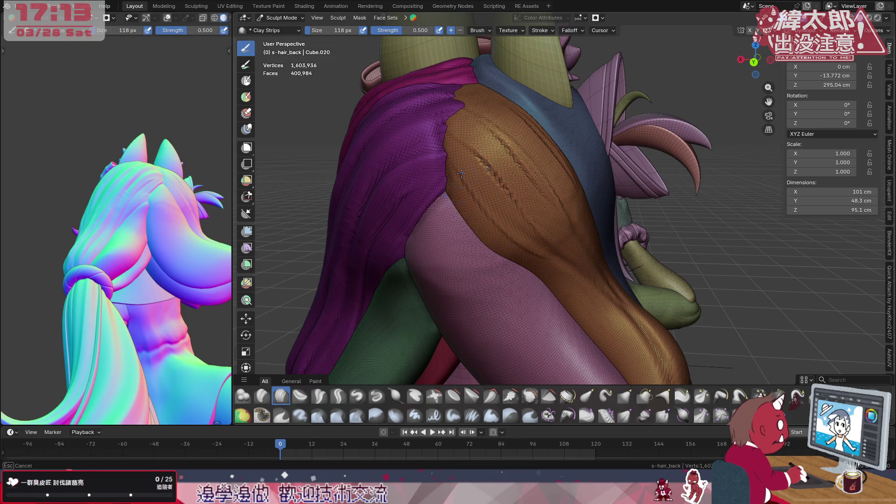
{"action": "middle_click_drag", "start_coordinate": [570, 256], "coordinate": [578, 236]}
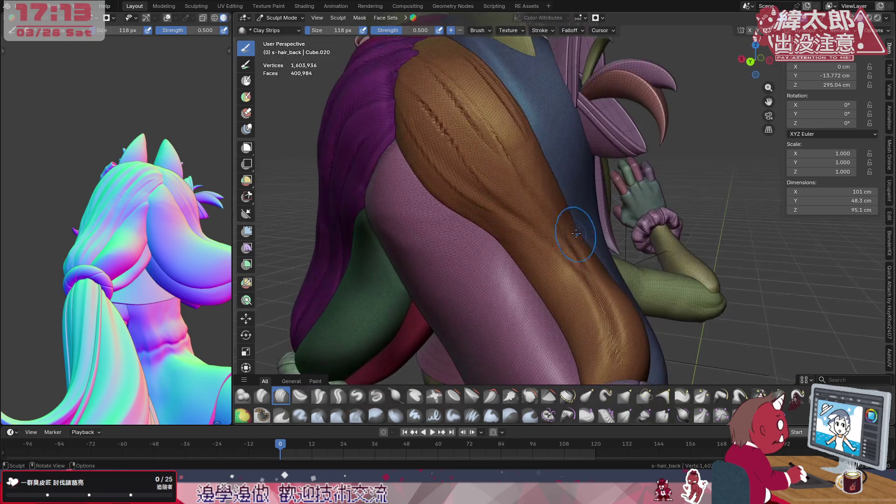
{"action": "mouse_move", "coordinate": [541, 196]}
{"action": "left_mouse_down"}
{"action": "mouse_move", "coordinate": [607, 280]}
{"action": "mouse_move", "coordinate": [602, 336]}
{"action": "left_mouse_up"}
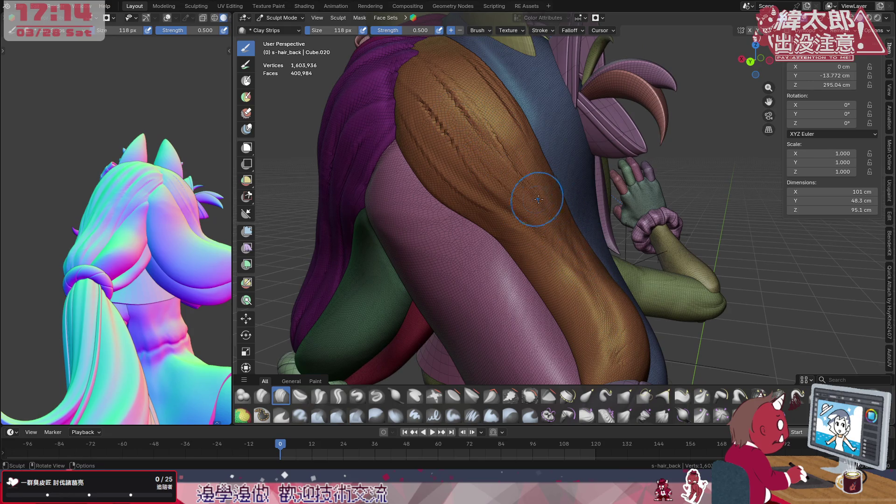
{"action": "mouse_move", "coordinate": [591, 245]}
{"action": "middle_mouse_down"}
{"action": "mouse_move", "coordinate": [538, 250]}
{"action": "mouse_move", "coordinate": [593, 230]}
{"action": "middle_mouse_up"}
{"action": "key", "text": "alt+z"}
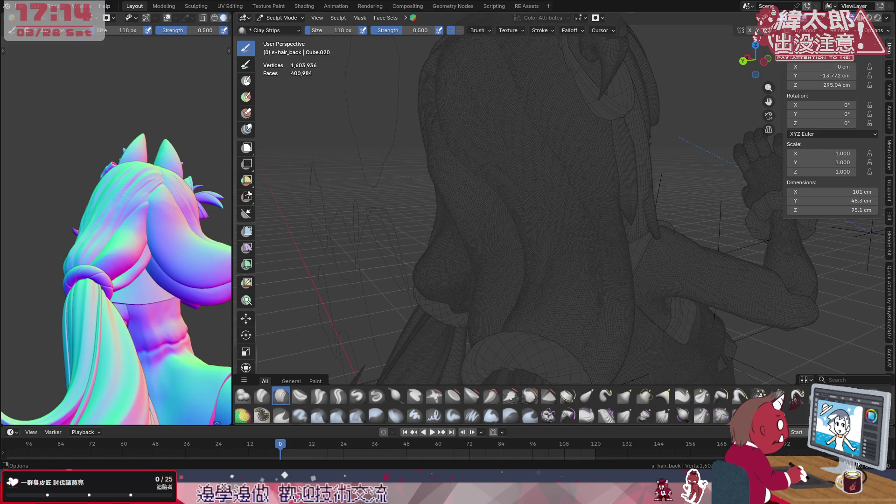
- Turn X-ray back off and carve crease strokes down the orange hair strand
{"action": "key", "text": "alt+z"}
{"action": "scroll", "coordinate": [595, 179], "scroll_direction": "up", "scroll_amount": 3}
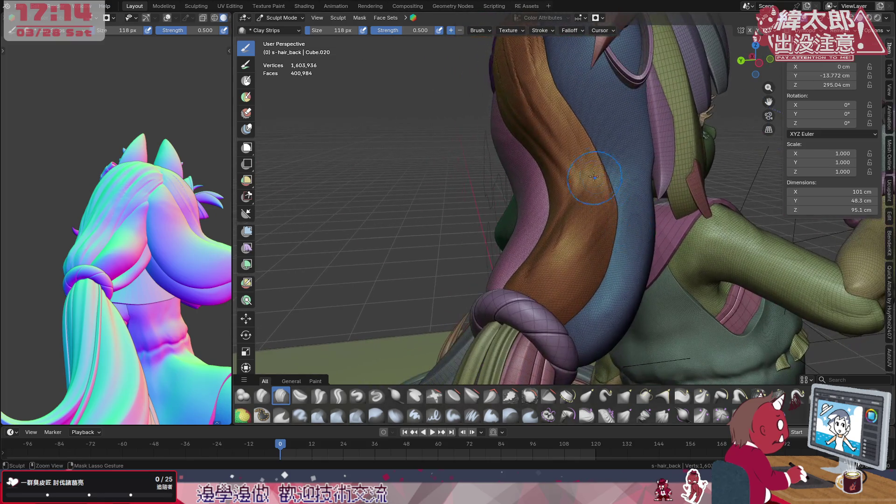
{"action": "left_click_drag", "start_coordinate": [558, 292], "coordinate": [576, 227]}
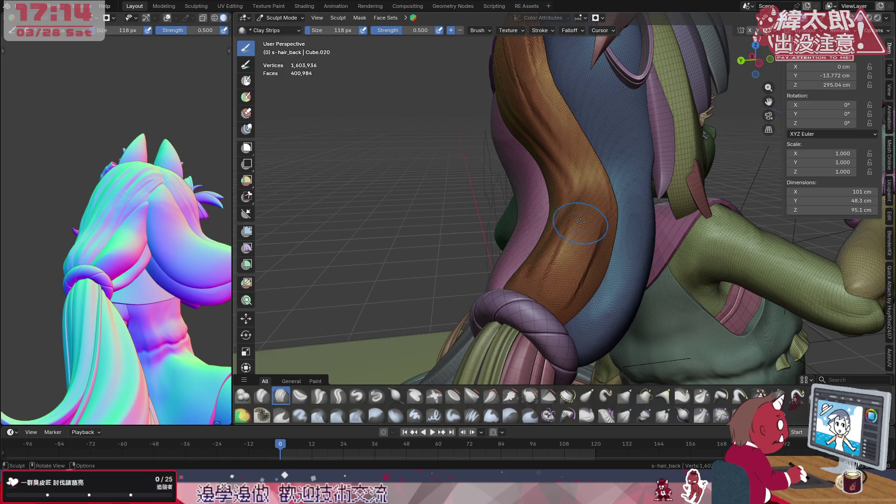
{"action": "mouse_move", "coordinate": [574, 271]}
{"action": "left_mouse_down"}
{"action": "mouse_move", "coordinate": [597, 254]}
{"action": "mouse_move", "coordinate": [579, 285]}
{"action": "mouse_move", "coordinate": [574, 262]}
{"action": "left_mouse_up"}
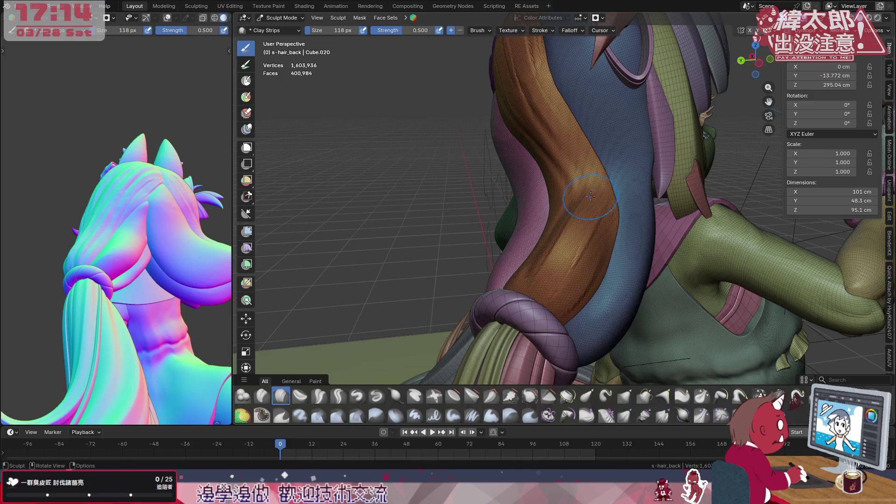
{"action": "middle_click_drag", "start_coordinate": [609, 241], "coordinate": [617, 239]}
{"action": "mouse_move", "coordinate": [617, 239]}
{"action": "left_mouse_down"}
{"action": "mouse_move", "coordinate": [584, 191]}
{"action": "mouse_move", "coordinate": [624, 299]}
{"action": "left_mouse_up"}
{"action": "left_click_drag", "start_coordinate": [602, 266], "coordinate": [593, 310]}
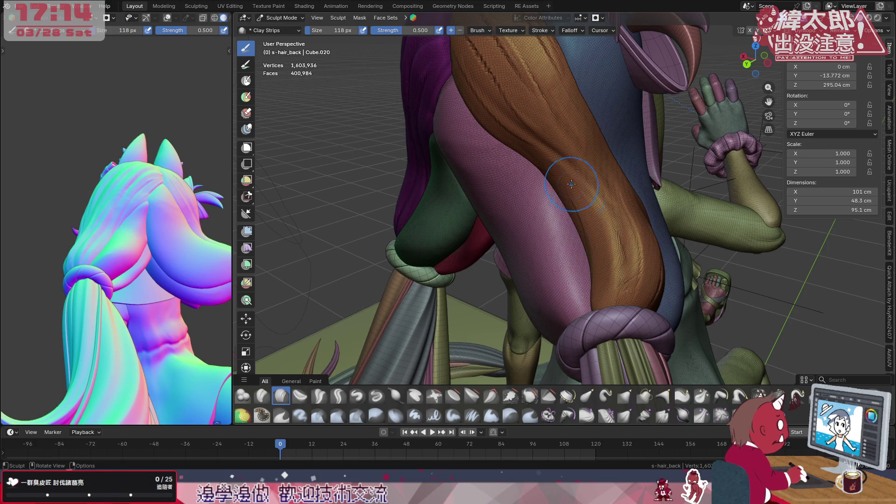
- Crease the lower orange strand, check the hair from above, and select Crease Polish
{"action": "middle_click_drag", "start_coordinate": [567, 203], "coordinate": [549, 225]}
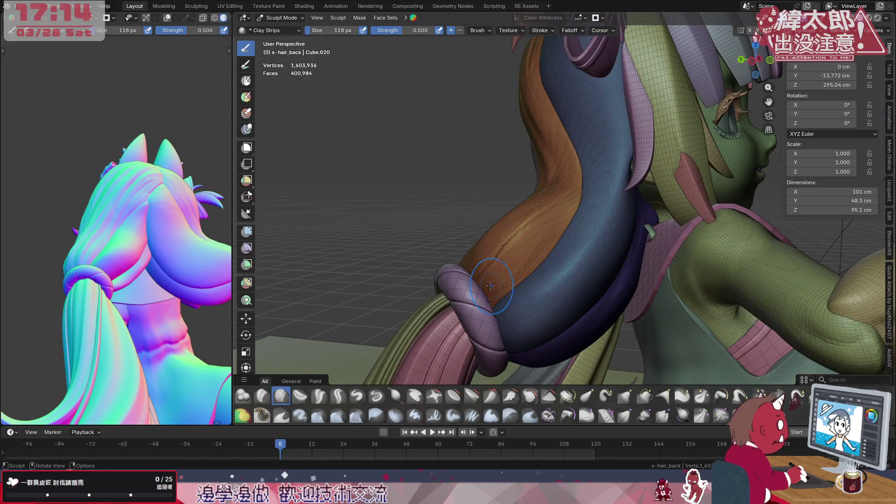
{"action": "mouse_move", "coordinate": [481, 261]}
{"action": "left_mouse_down"}
{"action": "mouse_move", "coordinate": [511, 298]}
{"action": "mouse_move", "coordinate": [471, 266]}
{"action": "mouse_move", "coordinate": [527, 262]}
{"action": "mouse_move", "coordinate": [519, 260]}
{"action": "mouse_move", "coordinate": [520, 205]}
{"action": "left_mouse_up"}
{"action": "middle_click_drag", "start_coordinate": [521, 206], "coordinate": [592, 180]}
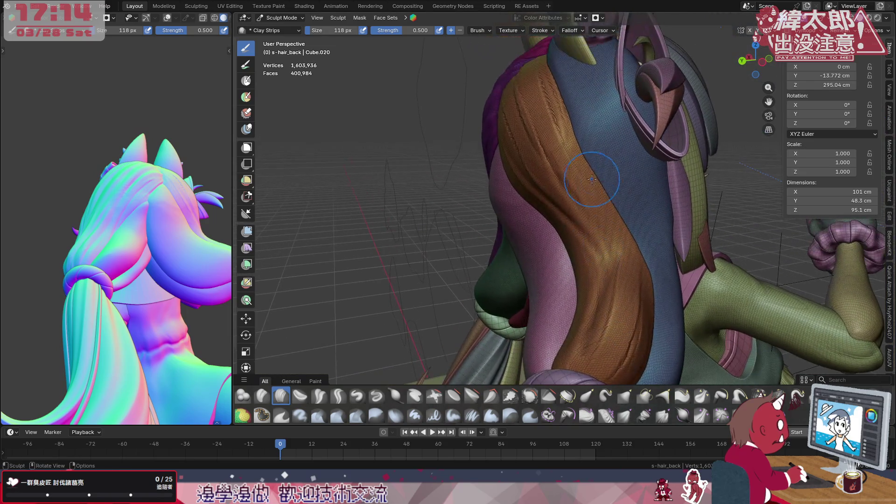
{"action": "mouse_move", "coordinate": [568, 165]}
{"action": "middle_mouse_down"}
{"action": "mouse_move", "coordinate": [592, 217]}
{"action": "mouse_move", "coordinate": [597, 204]}
{"action": "middle_mouse_up"}
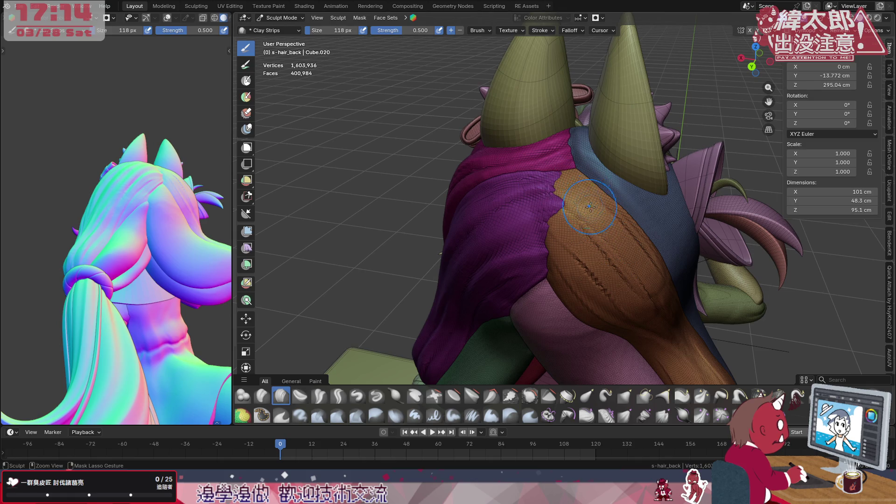
{"action": "middle_click_drag", "start_coordinate": [581, 176], "coordinate": [596, 189]}
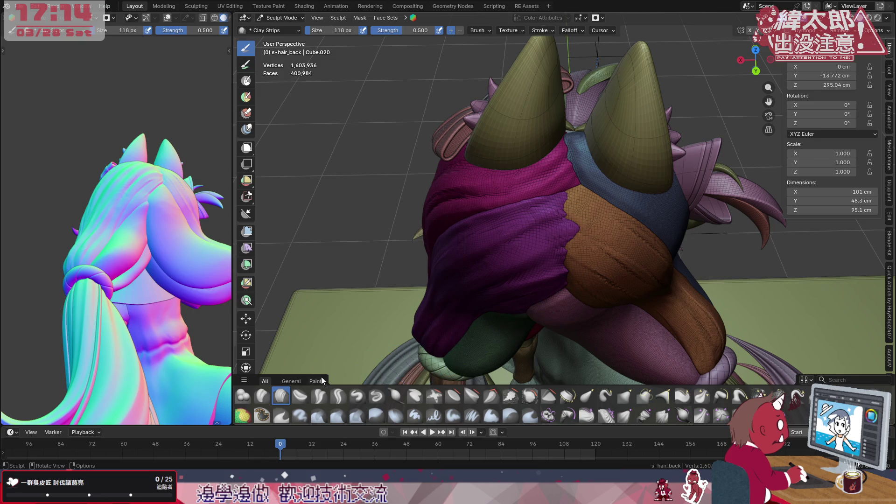
{"action": "left_click", "coordinate": [318, 399]}
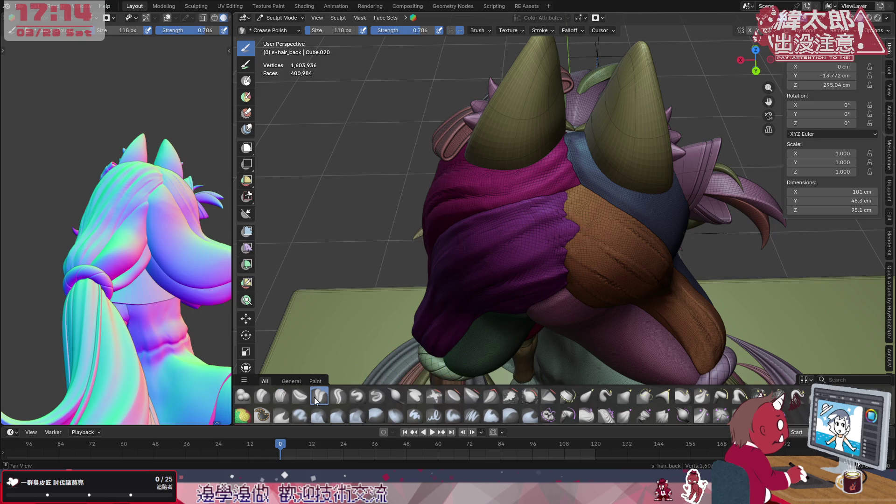
- Cut Crease Polish strokes on the orange and blue locks, shrinking the brush to 74 px
{"action": "middle_click_drag", "start_coordinate": [565, 224], "coordinate": [582, 207]}
{"action": "mouse_move", "coordinate": [582, 207]}
{"action": "left_mouse_down"}
{"action": "mouse_move", "coordinate": [584, 196]}
{"action": "mouse_move", "coordinate": [616, 252]}
{"action": "mouse_move", "coordinate": [607, 220]}
{"action": "mouse_move", "coordinate": [591, 209]}
{"action": "mouse_move", "coordinate": [626, 261]}
{"action": "mouse_move", "coordinate": [615, 234]}
{"action": "left_mouse_up"}
{"action": "middle_click_drag", "start_coordinate": [614, 234], "coordinate": [596, 212]}
{"action": "key", "text": "f"}
{"action": "left_click", "coordinate": [581, 206]}
{"action": "left_click_drag", "start_coordinate": [562, 168], "coordinate": [555, 161]}
{"action": "left_click_drag", "start_coordinate": [627, 269], "coordinate": [578, 217]}
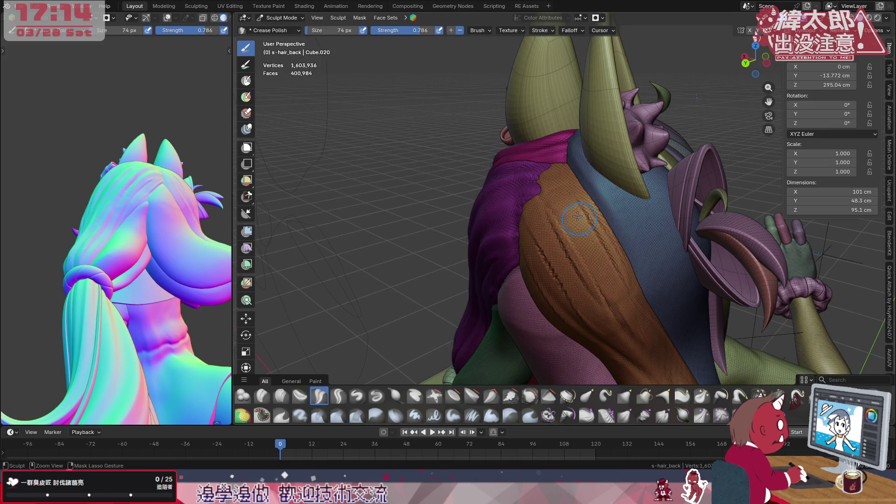
- Switch the brush falloff to Sharp and carve a crease groove down the brown lock
{"action": "left_click", "coordinate": [573, 30]}
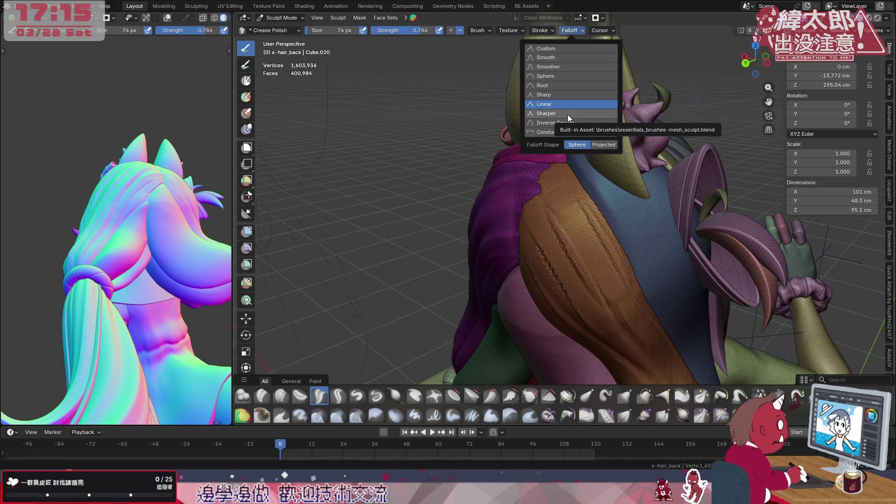
{"action": "left_click", "coordinate": [564, 97]}
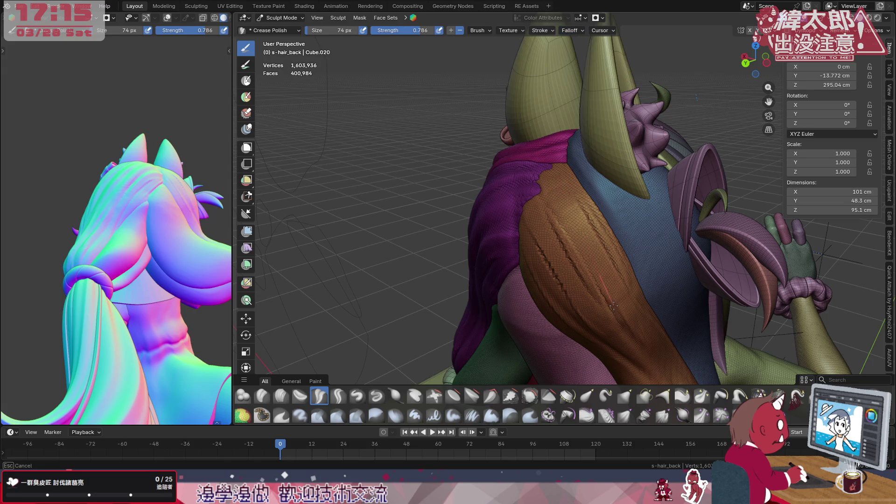
{"action": "left_click_drag", "start_coordinate": [553, 187], "coordinate": [600, 290]}
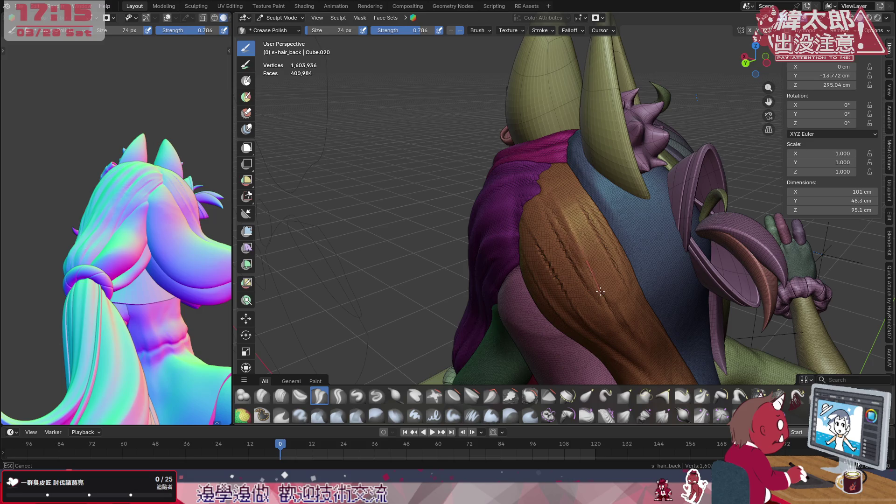
{"action": "left_click_drag", "start_coordinate": [578, 235], "coordinate": [589, 267]}
{"action": "mouse_move", "coordinate": [607, 285]}
{"action": "middle_mouse_down"}
{"action": "mouse_move", "coordinate": [610, 239]}
{"action": "mouse_move", "coordinate": [494, 128]}
{"action": "mouse_move", "coordinate": [518, 168]}
{"action": "mouse_move", "coordinate": [555, 109]}
{"action": "middle_mouse_up"}
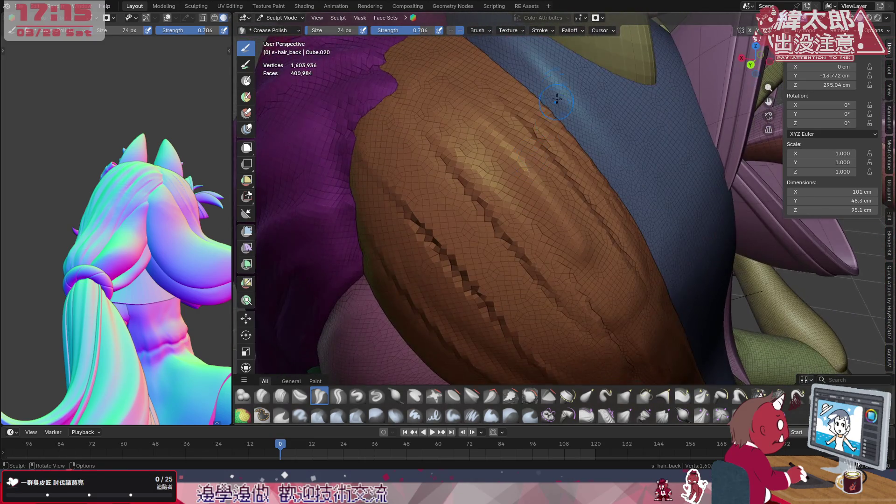
{"action": "left_click", "coordinate": [567, 31]}
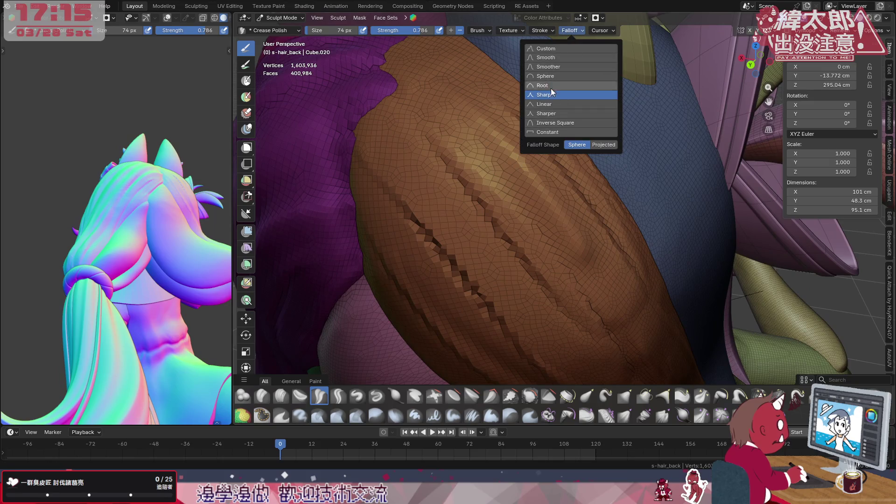
{"action": "left_click", "coordinate": [552, 105]}
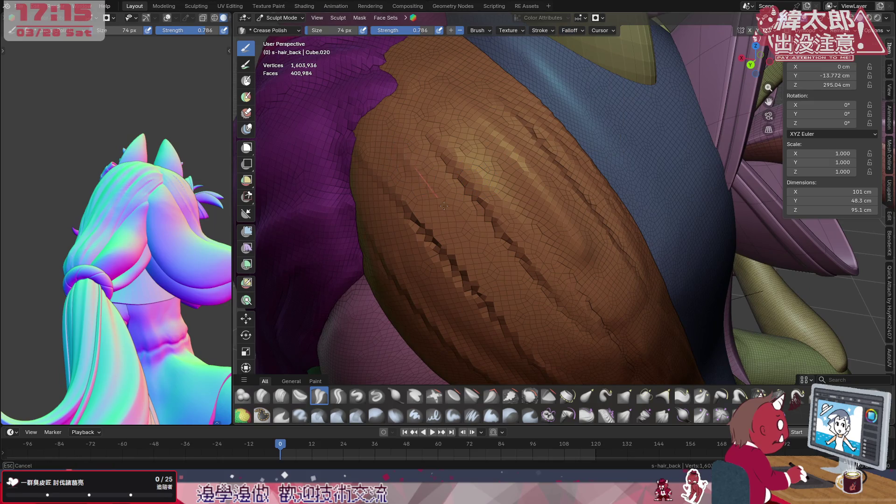
{"action": "mouse_move", "coordinate": [534, 254]}
{"action": "middle_mouse_down"}
{"action": "mouse_move", "coordinate": [540, 169]}
{"action": "mouse_move", "coordinate": [505, 167]}
{"action": "mouse_move", "coordinate": [504, 154]}
{"action": "mouse_move", "coordinate": [502, 184]}
{"action": "middle_mouse_up"}
{"action": "middle_click_drag", "start_coordinate": [523, 240], "coordinate": [525, 202]}
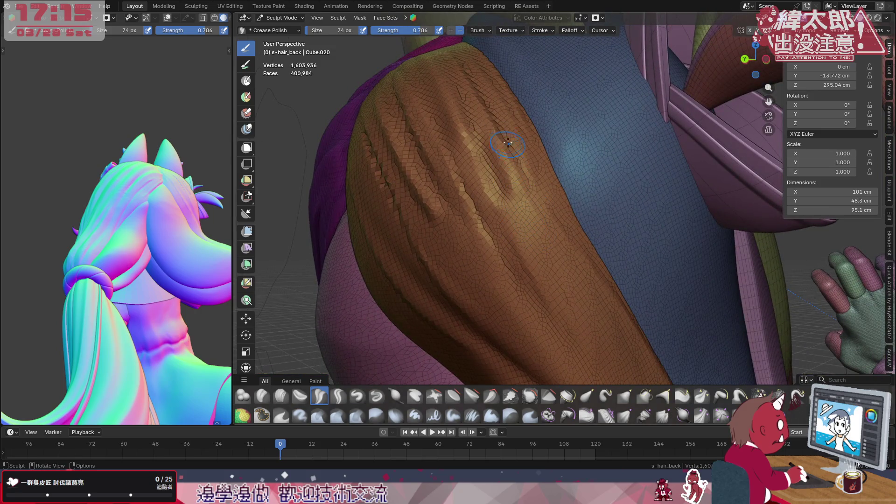
{"action": "left_click", "coordinate": [577, 29]}
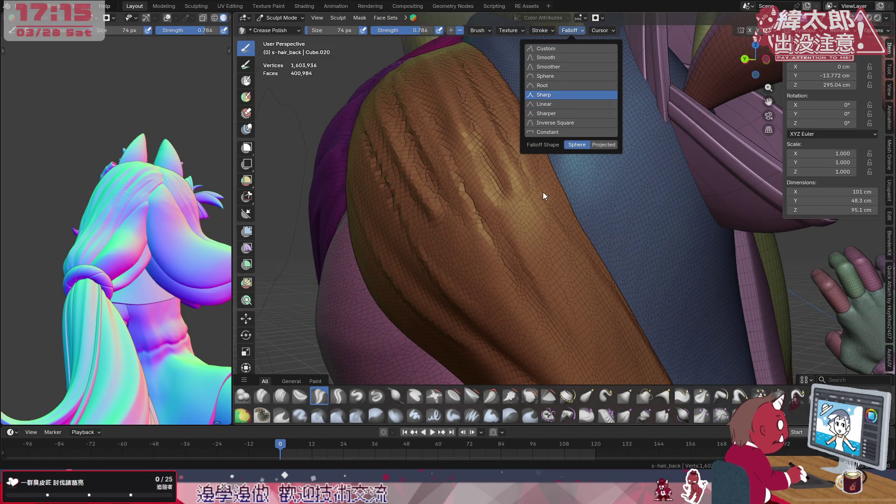
{"action": "mouse_move", "coordinate": [591, 298]}
{"action": "middle_mouse_down"}
{"action": "mouse_move", "coordinate": [532, 196]}
{"action": "mouse_move", "coordinate": [581, 102]}
{"action": "middle_mouse_up"}
{"action": "left_click", "coordinate": [575, 29]}
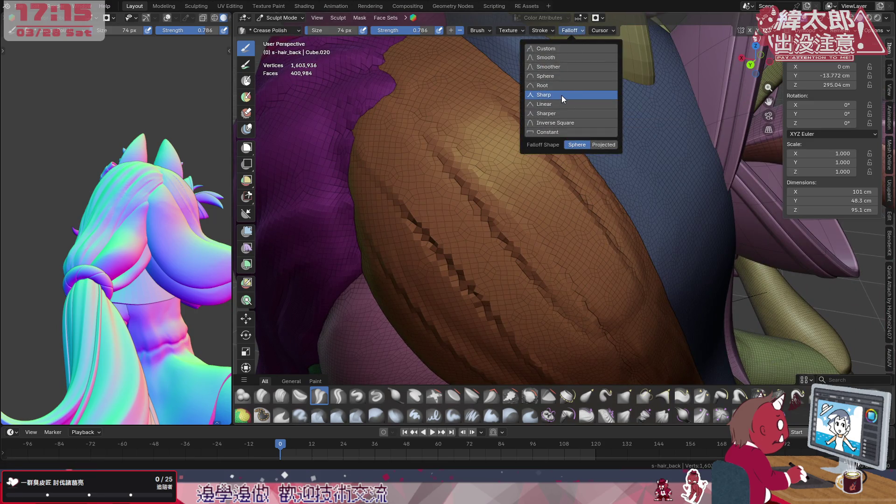
{"action": "middle_click_drag", "start_coordinate": [574, 205], "coordinate": [558, 174]}
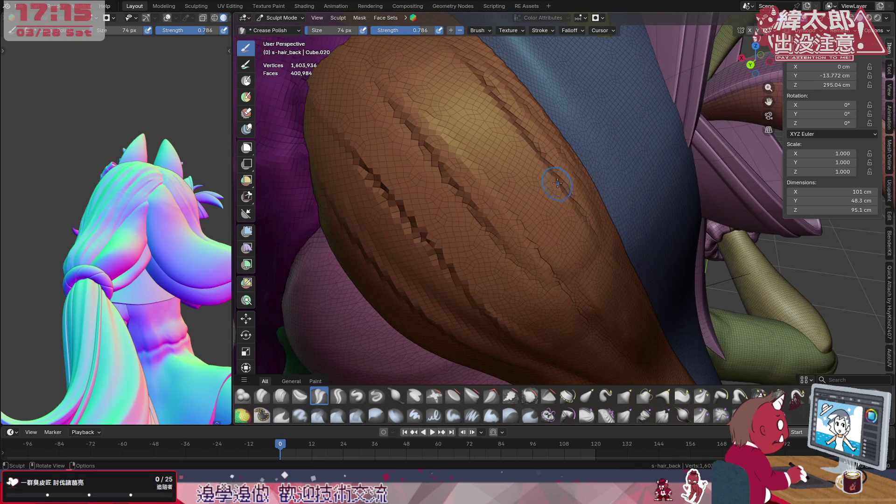
- Frame the brown lock and enlarge the Crease Polish brush to 128 px
{"action": "scroll", "coordinate": [557, 182], "scroll_direction": "up", "scroll_amount": 2}
{"action": "scroll", "coordinate": [570, 189], "scroll_direction": "down", "scroll_amount": 5}
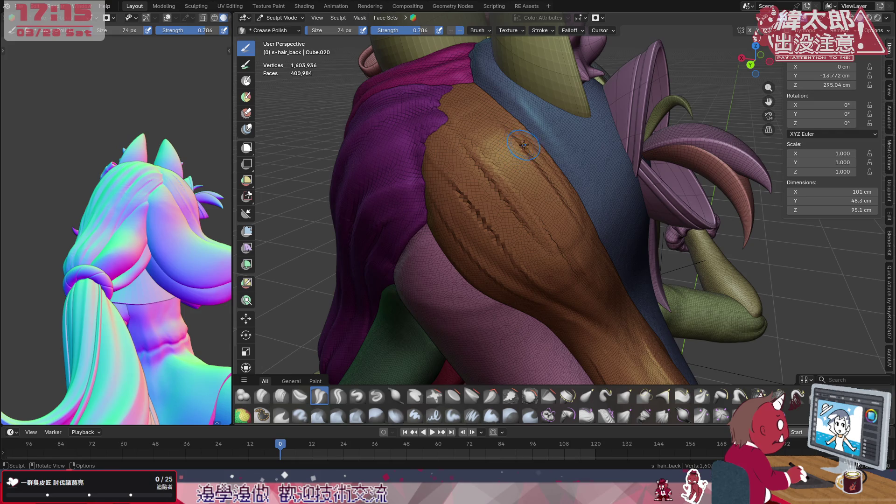
{"action": "mouse_move", "coordinate": [532, 154]}
{"action": "middle_mouse_down", "text": "shift"}
{"action": "mouse_move", "coordinate": [515, 184]}
{"action": "mouse_move", "coordinate": [500, 168]}
{"action": "middle_mouse_up", "text": "shift"}
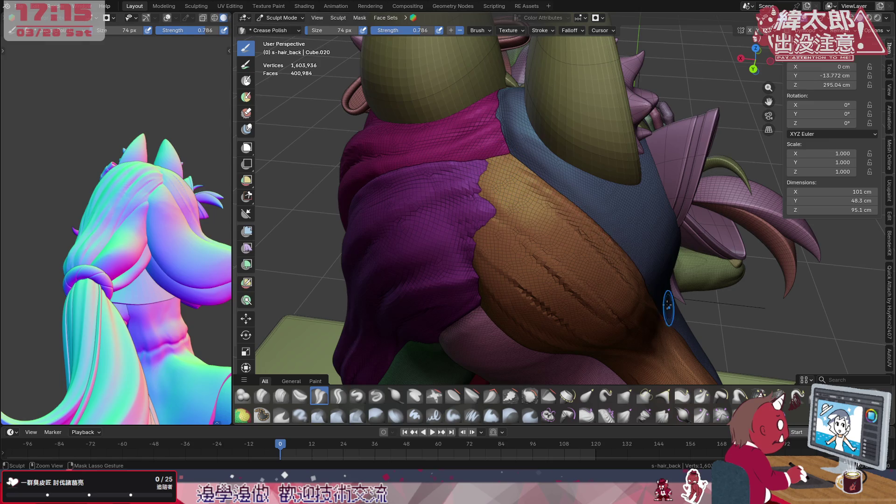
{"action": "key", "text": "bracketright"}
{"action": "mouse_move", "coordinate": [616, 266]}
{"action": "left_mouse_down"}
{"action": "mouse_move", "coordinate": [595, 232]}
{"action": "mouse_move", "coordinate": [553, 200]}
{"action": "left_mouse_up"}
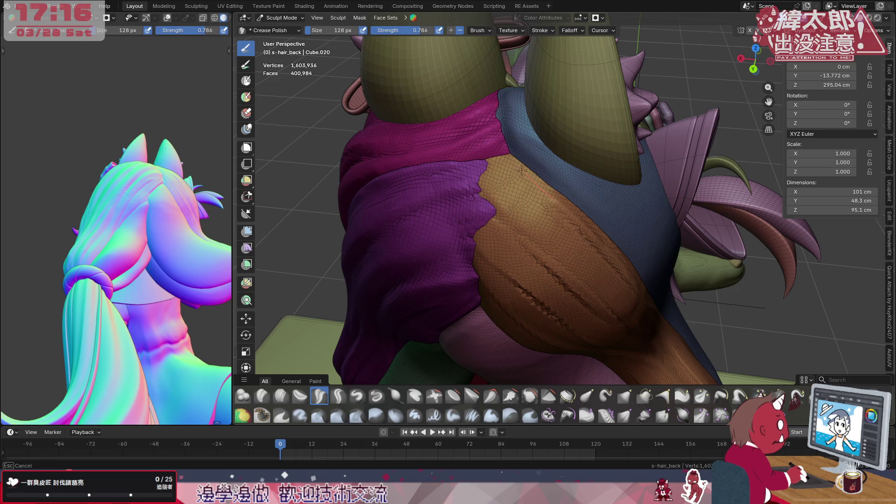
- Refine the grooves at the crown end of the brown hair lock
{"action": "middle_click_drag", "start_coordinate": [447, 129], "coordinate": [471, 149]}
{"action": "left_click_drag", "start_coordinate": [471, 149], "coordinate": [544, 210]}
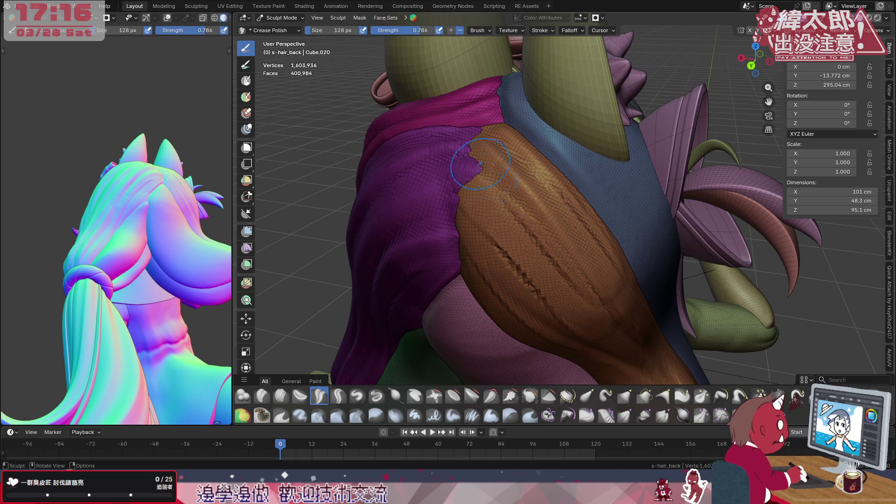
{"action": "middle_click_drag", "start_coordinate": [559, 222], "coordinate": [537, 196]}
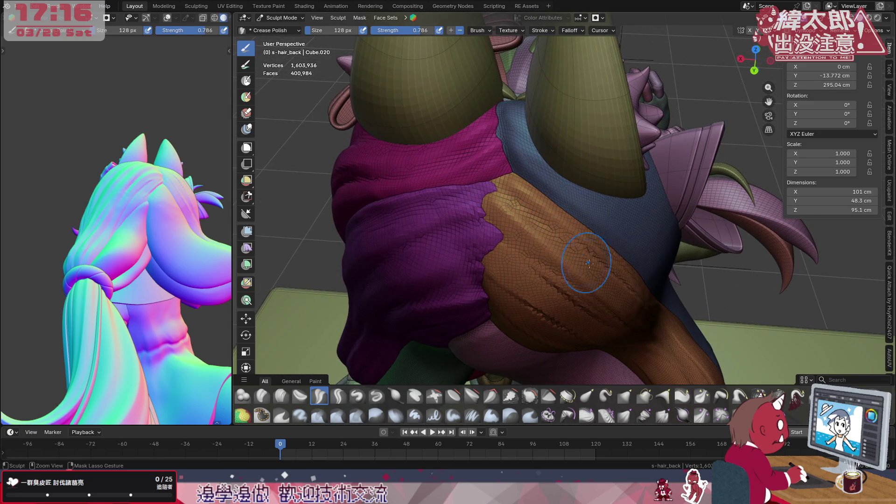
{"action": "middle_click_drag", "start_coordinate": [571, 234], "coordinate": [474, 187]}
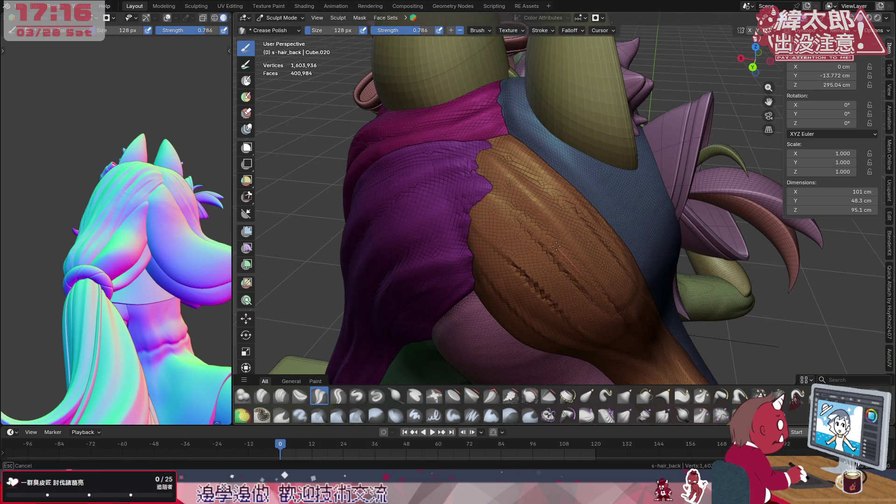
{"action": "mouse_move", "coordinate": [595, 282]}
{"action": "left_mouse_down"}
{"action": "mouse_move", "coordinate": [616, 313]}
{"action": "mouse_move", "coordinate": [539, 231]}
{"action": "mouse_move", "coordinate": [426, 136]}
{"action": "mouse_move", "coordinate": [515, 204]}
{"action": "mouse_move", "coordinate": [553, 297]}
{"action": "left_mouse_up"}
- Shrink the brush back to 74 px and crease the brown lock down toward the hair tie
{"action": "key", "text": "f"}
{"action": "left_click", "coordinate": [518, 206]}
{"action": "left_click_drag", "start_coordinate": [470, 210], "coordinate": [480, 219]}
{"action": "left_click_drag", "start_coordinate": [615, 345], "coordinate": [620, 270]}
{"action": "middle_click_drag", "start_coordinate": [620, 270], "coordinate": [584, 193]}
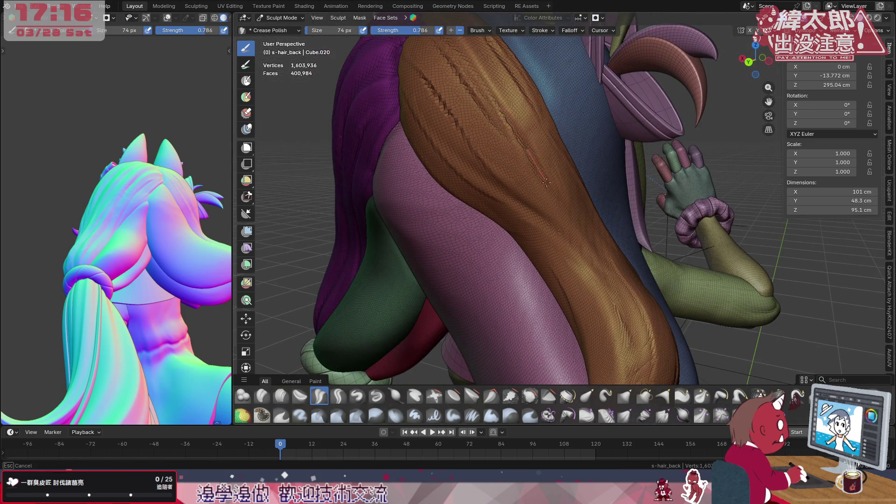
{"action": "left_click_drag", "start_coordinate": [599, 256], "coordinate": [644, 350]}
{"action": "mouse_move", "coordinate": [581, 246]}
{"action": "left_mouse_down"}
{"action": "mouse_move", "coordinate": [606, 280]}
{"action": "mouse_move", "coordinate": [632, 364]}
{"action": "left_mouse_up"}
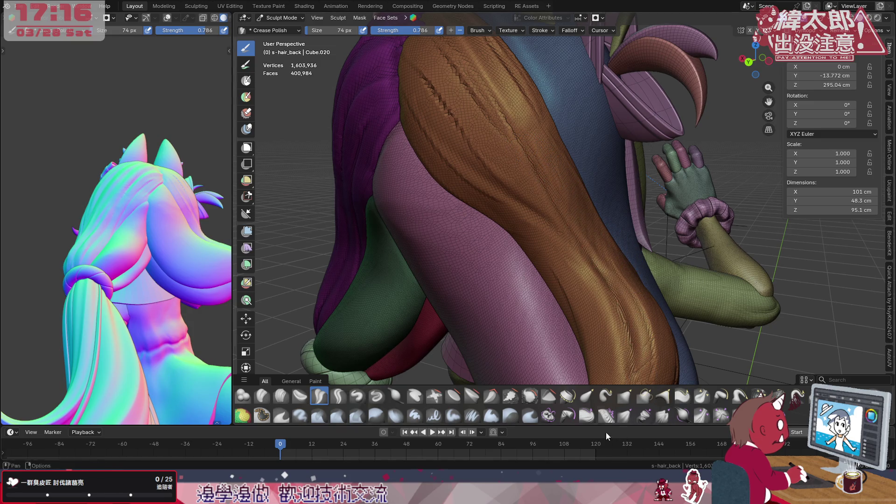
{"action": "mouse_move", "coordinate": [626, 264]}
{"action": "middle_mouse_down"}
{"action": "mouse_move", "coordinate": [595, 175]}
{"action": "mouse_move", "coordinate": [599, 203]}
{"action": "middle_mouse_up"}
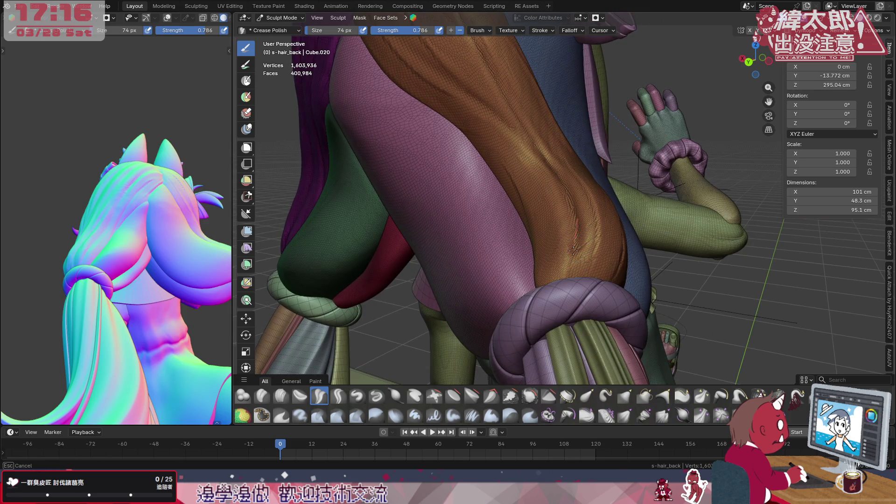
- Add several more crease strokes on the lower part of the brown lock
{"action": "middle_click_drag", "start_coordinate": [528, 244], "coordinate": [581, 247]}
{"action": "left_click_drag", "start_coordinate": [533, 183], "coordinate": [561, 226]}
{"action": "left_click_drag", "start_coordinate": [609, 340], "coordinate": [583, 242]}
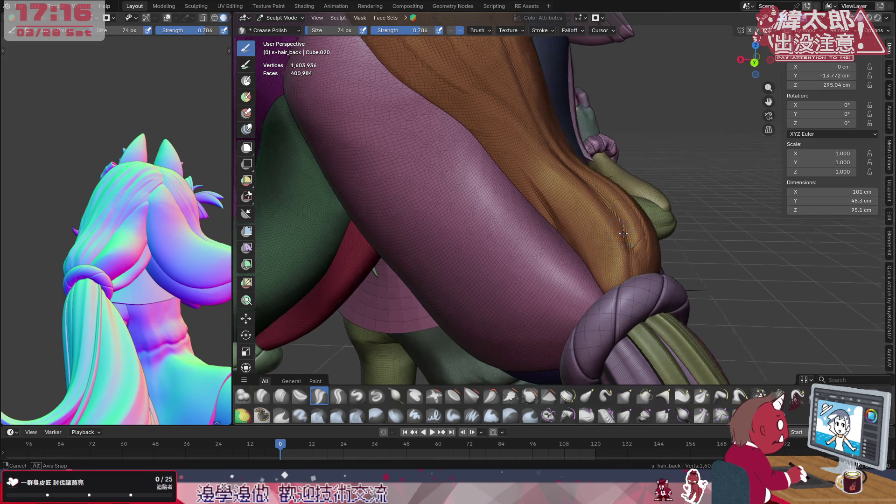
{"action": "middle_click_drag", "start_coordinate": [582, 243], "coordinate": [594, 226]}
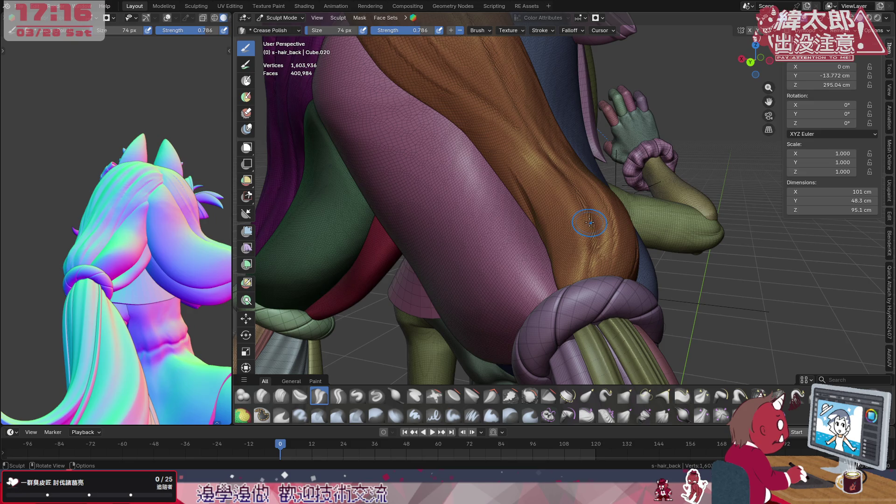
{"action": "left_click_drag", "start_coordinate": [552, 295], "coordinate": [560, 269]}
{"action": "left_click_drag", "start_coordinate": [551, 162], "coordinate": [551, 161]}
{"action": "middle_click_drag", "start_coordinate": [567, 240], "coordinate": [604, 245]}
{"action": "mouse_move", "coordinate": [630, 282]}
{"action": "left_mouse_down"}
{"action": "mouse_move", "coordinate": [615, 228]}
{"action": "mouse_move", "coordinate": [586, 191]}
{"action": "mouse_move", "coordinate": [558, 173]}
{"action": "left_mouse_up"}
{"action": "left_click_drag", "start_coordinate": [641, 301], "coordinate": [587, 200]}
{"action": "mouse_move", "coordinate": [627, 247]}
{"action": "left_mouse_down"}
{"action": "mouse_move", "coordinate": [602, 209]}
{"action": "mouse_move", "coordinate": [547, 164]}
{"action": "left_mouse_up"}
{"action": "mouse_move", "coordinate": [626, 220]}
{"action": "left_mouse_down"}
{"action": "mouse_move", "coordinate": [554, 176]}
{"action": "mouse_move", "coordinate": [603, 214]}
{"action": "mouse_move", "coordinate": [569, 183]}
{"action": "left_mouse_up"}
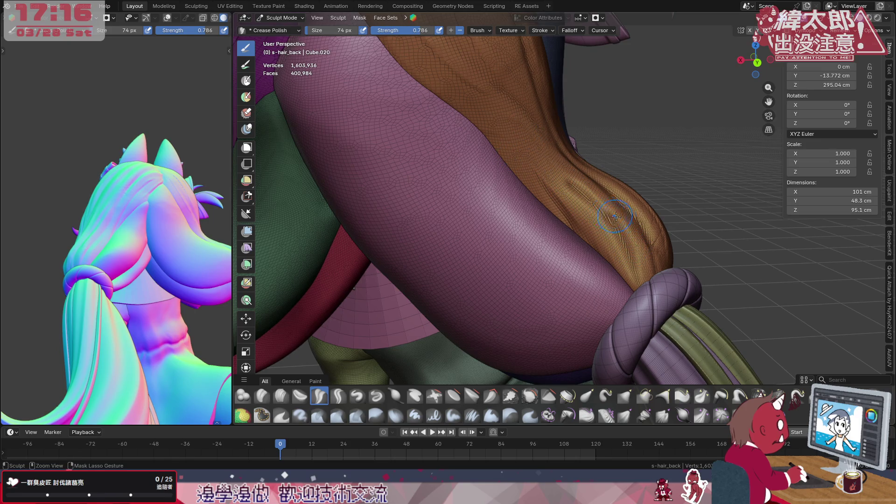
{"action": "middle_click_drag", "start_coordinate": [619, 261], "coordinate": [551, 209]}
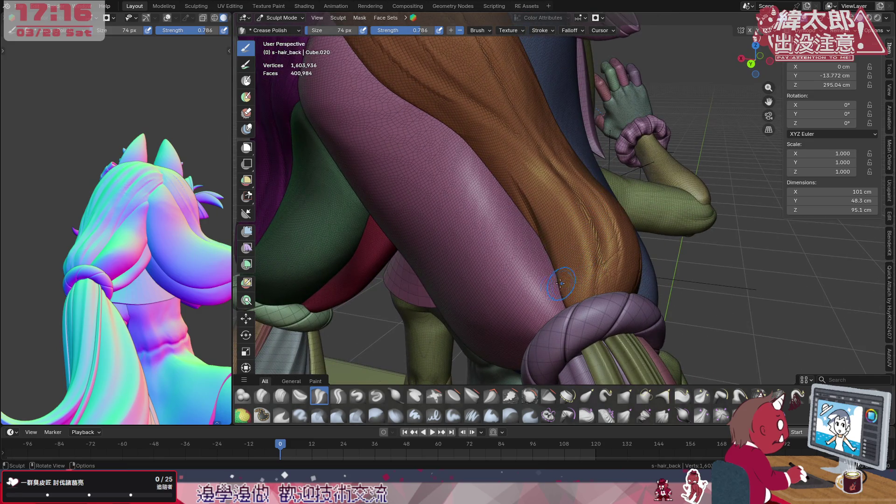
{"action": "middle_click_drag", "start_coordinate": [554, 191], "coordinate": [556, 194]}
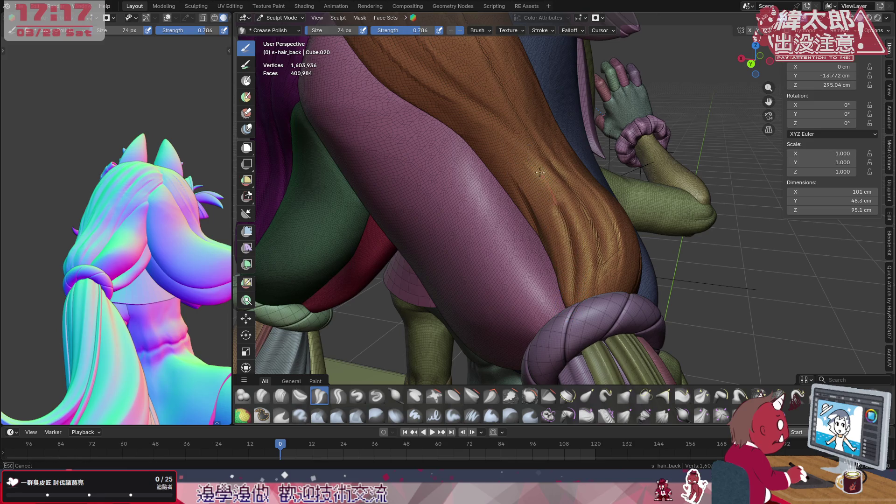
- Soften the grooves along the lower brown lock just above the hair tie
{"action": "middle_click_drag", "start_coordinate": [593, 235], "coordinate": [553, 189]}
{"action": "mouse_move", "coordinate": [520, 152]}
{"action": "left_mouse_down"}
{"action": "mouse_move", "coordinate": [540, 196]}
{"action": "mouse_move", "coordinate": [544, 294]}
{"action": "left_mouse_up"}
{"action": "left_click_drag", "start_coordinate": [519, 159], "coordinate": [547, 290]}
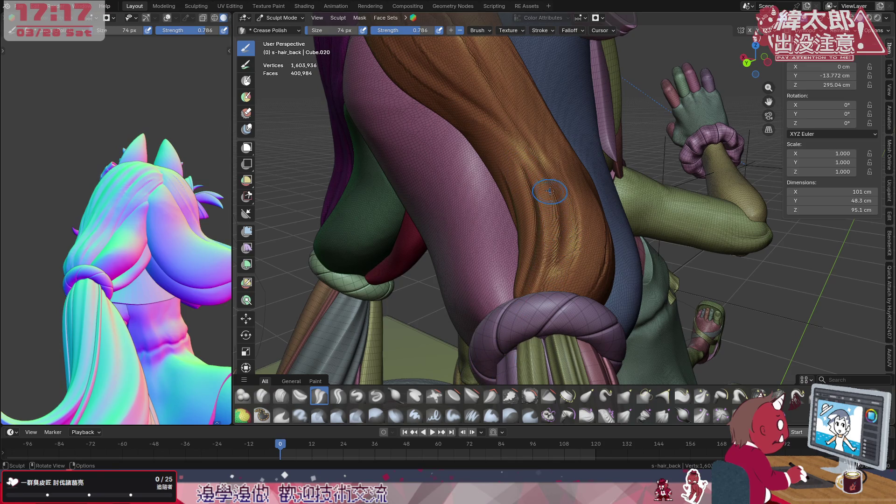
{"action": "left_click_drag", "start_coordinate": [544, 239], "coordinate": [545, 290]}
{"action": "left_click_drag", "start_coordinate": [553, 194], "coordinate": [546, 295]}
{"action": "mouse_move", "coordinate": [550, 162]}
{"action": "left_mouse_down"}
{"action": "mouse_move", "coordinate": [557, 262]}
{"action": "mouse_move", "coordinate": [546, 282]}
{"action": "left_mouse_up"}
{"action": "mouse_move", "coordinate": [530, 278]}
{"action": "middle_mouse_down"}
{"action": "mouse_move", "coordinate": [548, 266]}
{"action": "mouse_move", "coordinate": [513, 275]}
{"action": "mouse_move", "coordinate": [573, 263]}
{"action": "mouse_move", "coordinate": [547, 216]}
{"action": "middle_mouse_up"}
- Crease along the boundary where the brown lock meets the purple lock
{"action": "scroll", "coordinate": [546, 217], "scroll_direction": "up", "scroll_amount": 2}
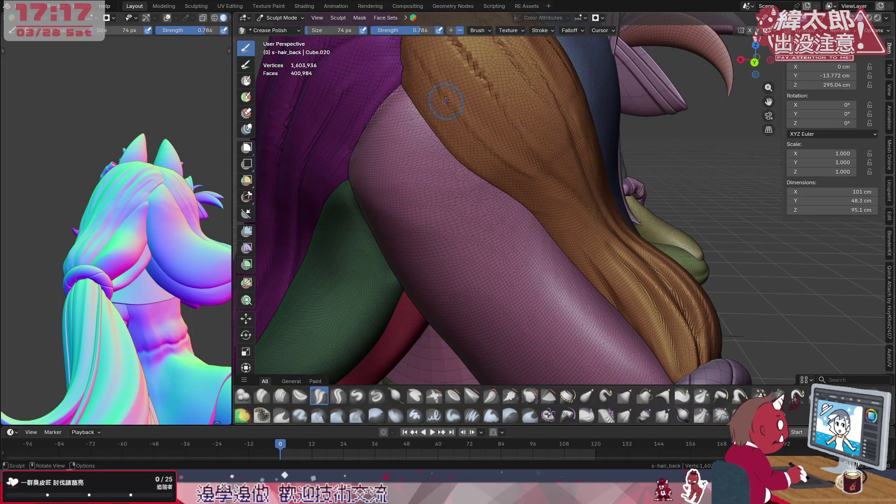
{"action": "left_click_drag", "start_coordinate": [397, 70], "coordinate": [421, 103]}
{"action": "left_click_drag", "start_coordinate": [580, 255], "coordinate": [579, 254]}
{"action": "middle_click_drag", "start_coordinate": [496, 170], "coordinate": [490, 189]}
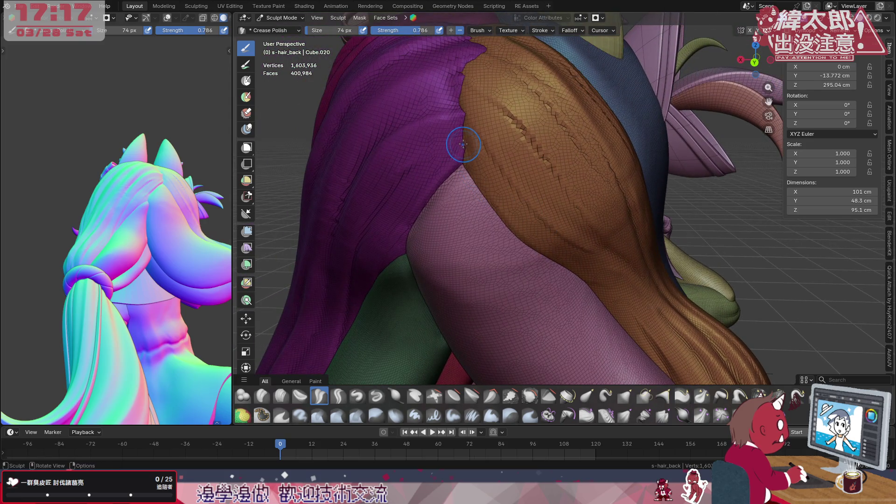
{"action": "mouse_move", "coordinate": [558, 263]}
{"action": "left_mouse_down"}
{"action": "mouse_move", "coordinate": [639, 308]}
{"action": "mouse_move", "coordinate": [604, 291]}
{"action": "left_mouse_up"}
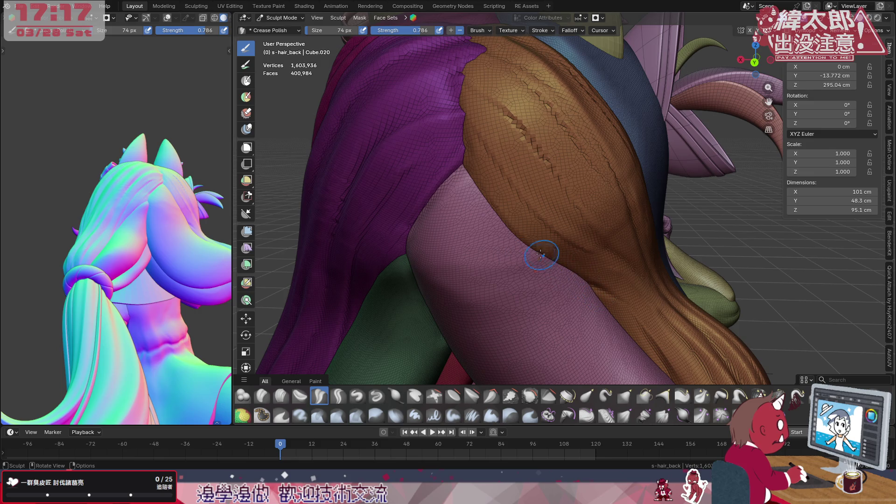
- Add several short creases along the brown lock's edge
{"action": "left_click_drag", "start_coordinate": [643, 288], "coordinate": [644, 289]}
{"action": "left_click_drag", "start_coordinate": [617, 260], "coordinate": [616, 260]}
{"action": "left_click_drag", "start_coordinate": [648, 299], "coordinate": [648, 299]}
{"action": "left_click_drag", "start_coordinate": [568, 233], "coordinate": [501, 176]}
{"action": "middle_click_drag", "start_coordinate": [556, 192], "coordinate": [559, 169]}
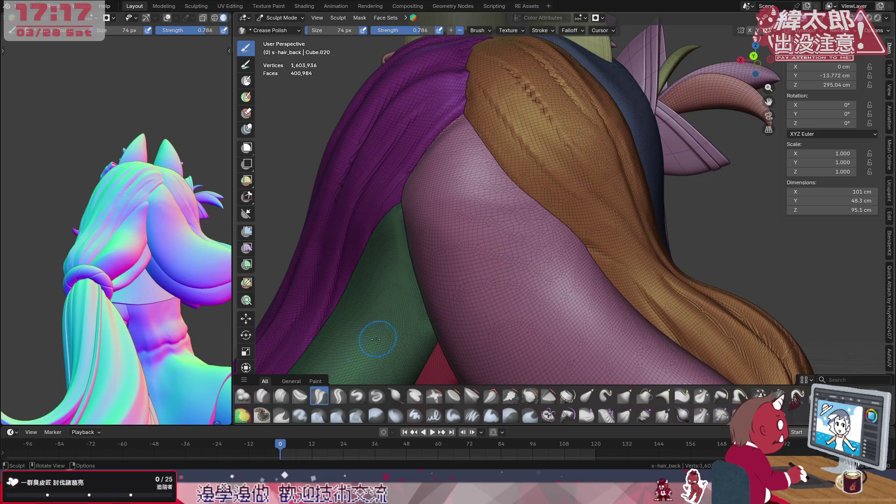
- Check the falloff presets, stroke across the brown lock, and switch to Clay Strips
{"action": "left_click", "coordinate": [582, 33]}
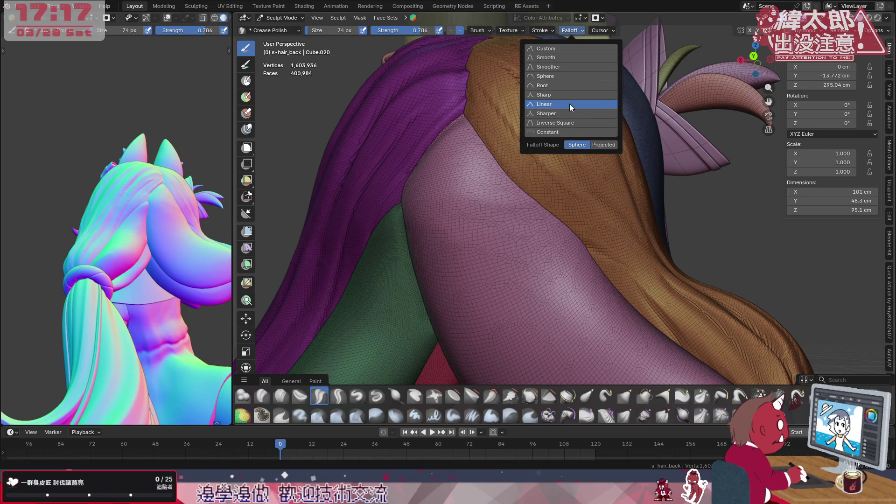
{"action": "mouse_move", "coordinate": [568, 186]}
{"action": "left_mouse_down"}
{"action": "mouse_move", "coordinate": [509, 126]}
{"action": "mouse_move", "coordinate": [574, 200]}
{"action": "mouse_move", "coordinate": [481, 89]}
{"action": "mouse_move", "coordinate": [633, 248]}
{"action": "left_mouse_up"}
{"action": "middle_click_drag", "start_coordinate": [632, 248], "coordinate": [557, 264]}
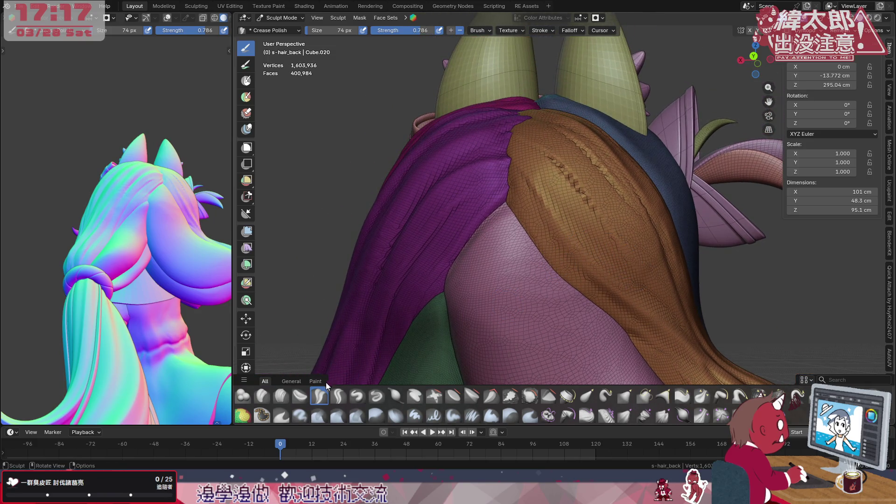
{"action": "left_click", "coordinate": [282, 394]}
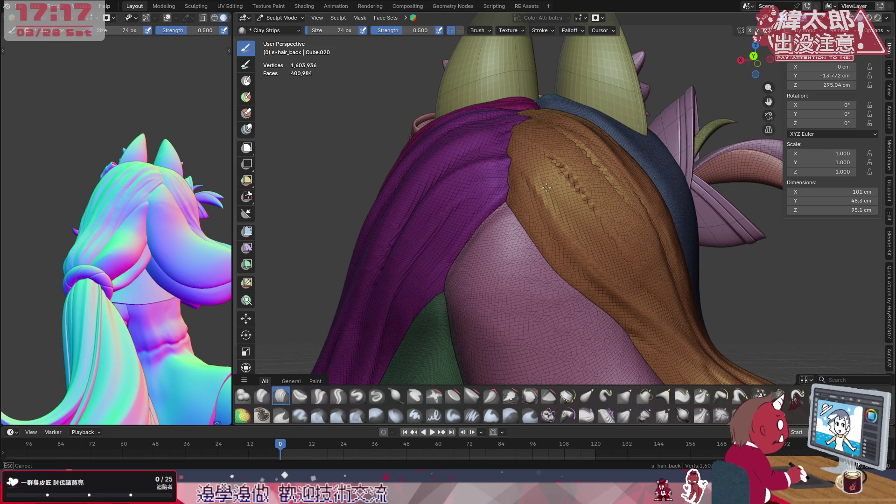
- Build up the upper brown lock with Clay Strips and carve grooves along its brown-blue edge
{"action": "mouse_move", "coordinate": [529, 150]}
{"action": "left_mouse_down"}
{"action": "mouse_move", "coordinate": [592, 191]}
{"action": "mouse_move", "coordinate": [598, 262]}
{"action": "left_mouse_up"}
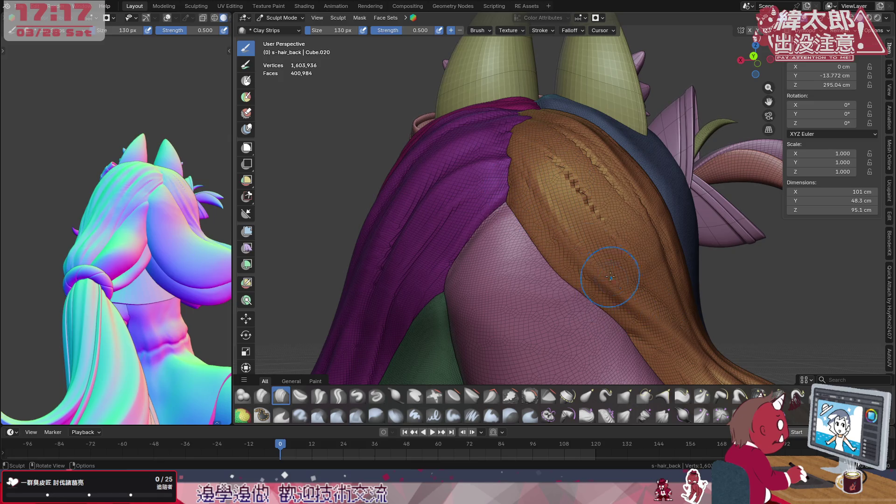
{"action": "middle_click_drag", "start_coordinate": [596, 251], "coordinate": [633, 264]}
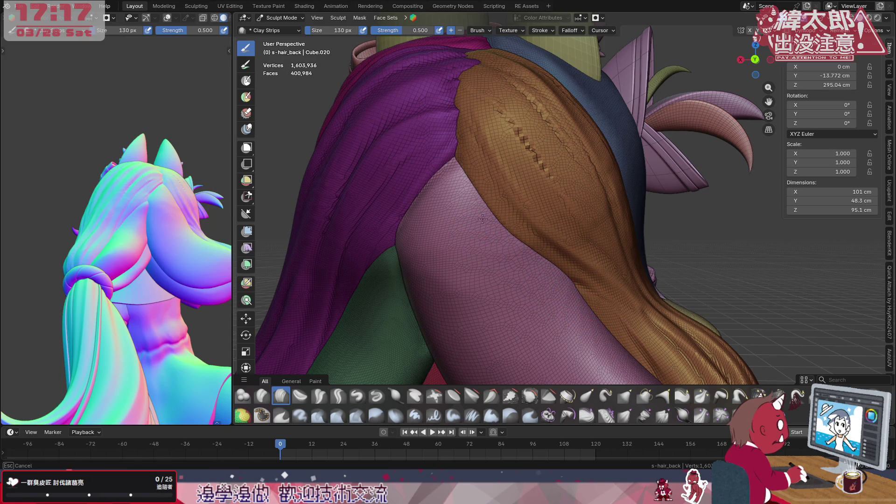
{"action": "mouse_move", "coordinate": [486, 204]}
{"action": "middle_mouse_down"}
{"action": "mouse_move", "coordinate": [516, 240]}
{"action": "mouse_move", "coordinate": [491, 224]}
{"action": "mouse_move", "coordinate": [488, 231]}
{"action": "mouse_move", "coordinate": [520, 209]}
{"action": "mouse_move", "coordinate": [519, 257]}
{"action": "middle_mouse_up"}
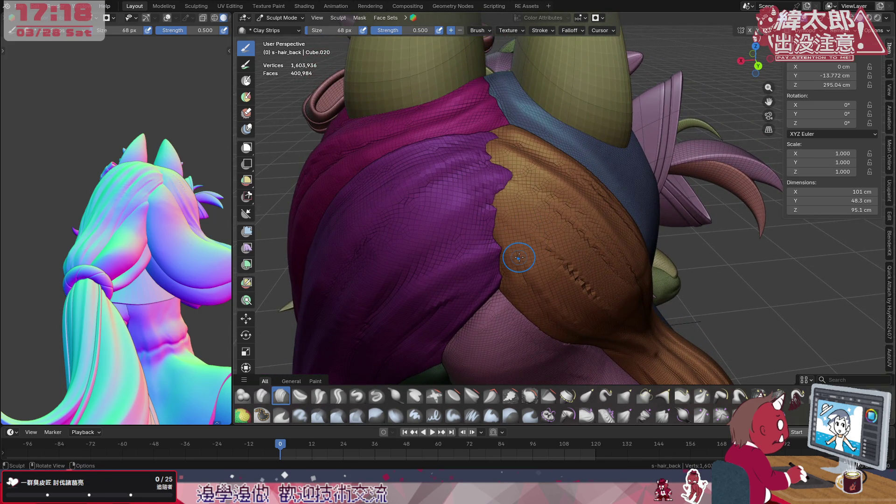
{"action": "middle_click_drag", "start_coordinate": [550, 160], "coordinate": [544, 232]}
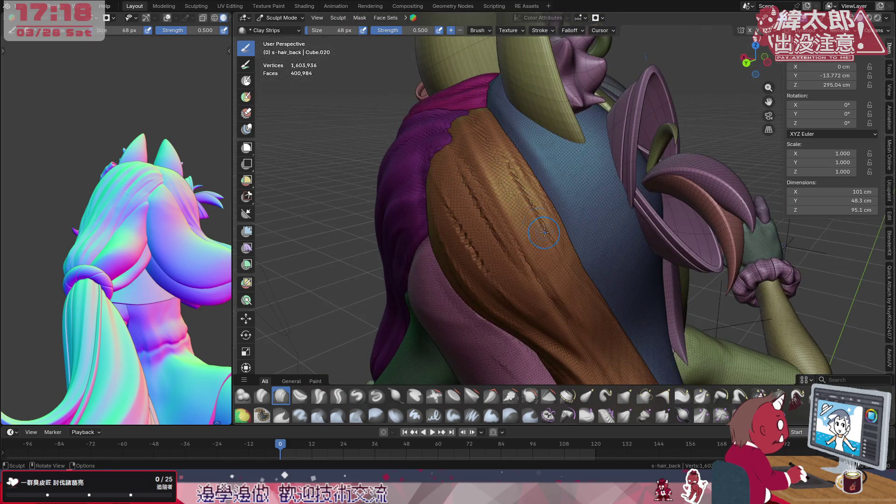
{"action": "left_click_drag", "start_coordinate": [494, 154], "coordinate": [524, 226]}
{"action": "middle_click_drag", "start_coordinate": [197, 261], "coordinate": [193, 289]}
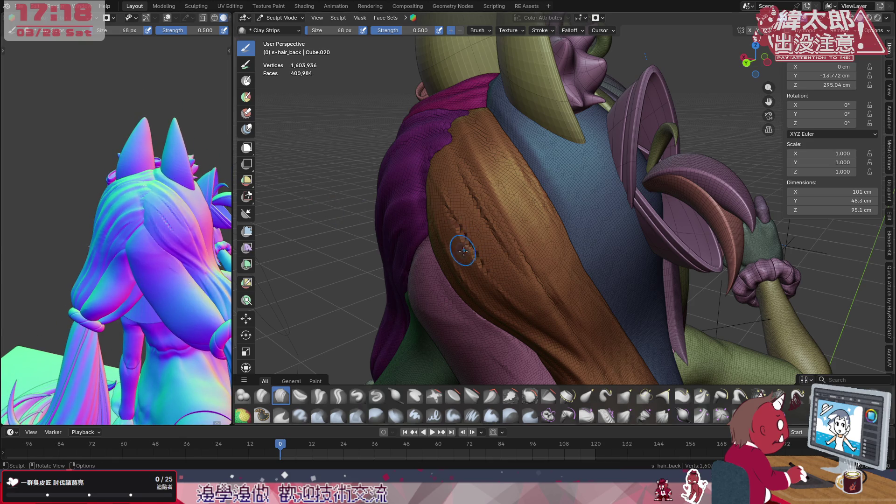
{"action": "mouse_move", "coordinate": [450, 201]}
{"action": "left_mouse_down"}
{"action": "mouse_move", "coordinate": [510, 285]}
{"action": "mouse_move", "coordinate": [452, 194]}
{"action": "mouse_move", "coordinate": [462, 208]}
{"action": "mouse_move", "coordinate": [450, 220]}
{"action": "mouse_move", "coordinate": [470, 249]}
{"action": "left_mouse_up"}
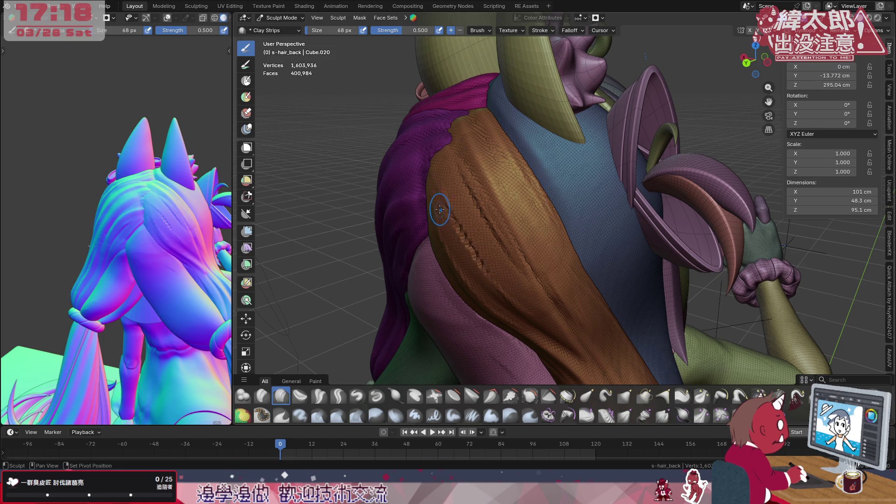
{"action": "mouse_move", "coordinate": [494, 290]}
{"action": "middle_mouse_down"}
{"action": "mouse_move", "coordinate": [592, 220]}
{"action": "mouse_move", "coordinate": [542, 217]}
{"action": "mouse_move", "coordinate": [488, 117]}
{"action": "mouse_move", "coordinate": [511, 169]}
{"action": "middle_mouse_up"}
{"action": "left_click_drag", "start_coordinate": [483, 120], "coordinate": [504, 163]}
{"action": "middle_click_drag", "start_coordinate": [486, 106], "coordinate": [475, 124]}
{"action": "mouse_move", "coordinate": [524, 222]}
{"action": "middle_mouse_down"}
{"action": "mouse_move", "coordinate": [493, 154]}
{"action": "mouse_move", "coordinate": [509, 161]}
{"action": "middle_mouse_up"}
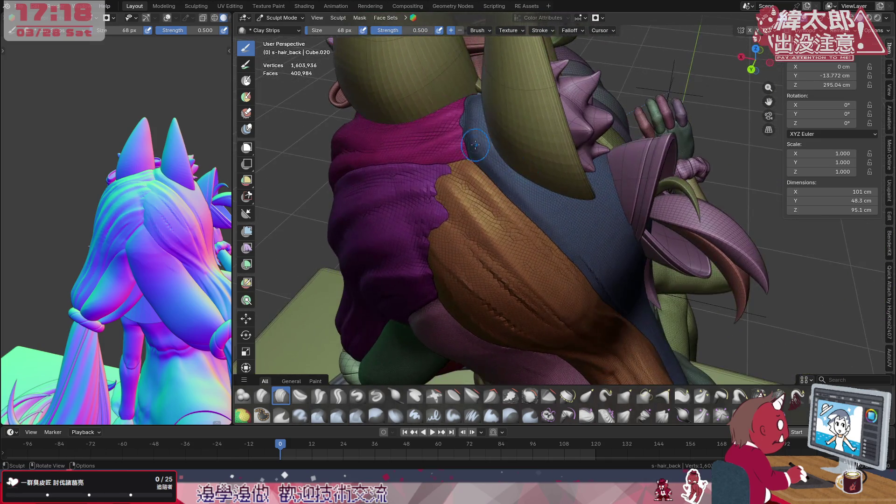
- Raise the Clay Strips size to 108 px and fill the surface between the horns
{"action": "key", "text": "f"}
{"action": "left_click", "coordinate": [566, 252]}
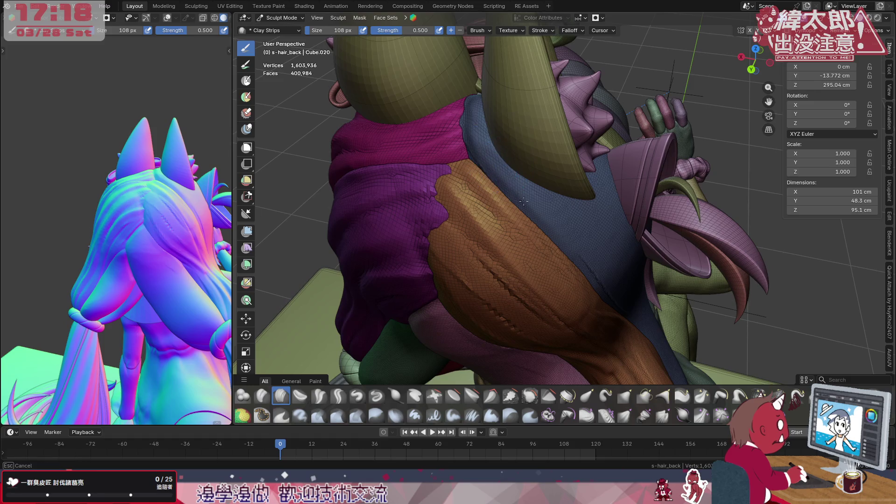
{"action": "middle_click_drag", "start_coordinate": [495, 142], "coordinate": [485, 185]}
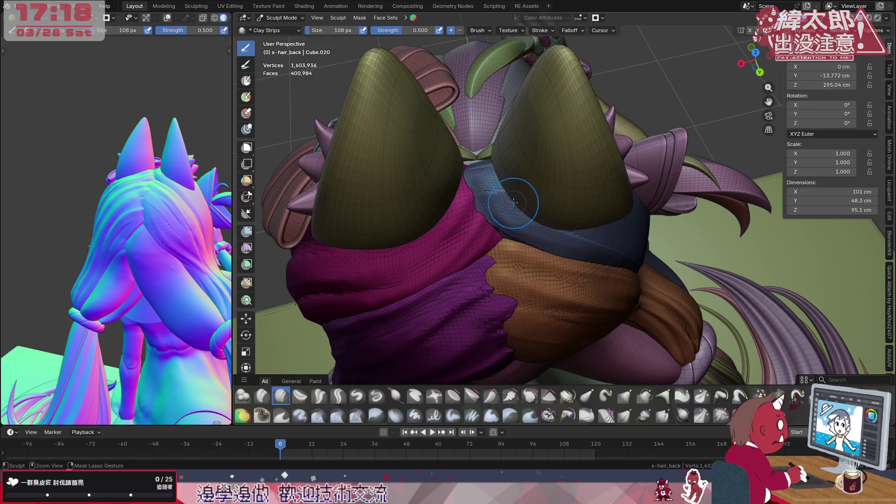
{"action": "mouse_move", "coordinate": [466, 174]}
{"action": "left_mouse_down"}
{"action": "mouse_move", "coordinate": [508, 215]}
{"action": "mouse_move", "coordinate": [488, 192]}
{"action": "mouse_move", "coordinate": [499, 208]}
{"action": "mouse_move", "coordinate": [536, 219]}
{"action": "mouse_move", "coordinate": [481, 187]}
{"action": "mouse_move", "coordinate": [523, 205]}
{"action": "mouse_move", "coordinate": [478, 186]}
{"action": "mouse_move", "coordinate": [490, 190]}
{"action": "mouse_move", "coordinate": [485, 201]}
{"action": "mouse_move", "coordinate": [414, 189]}
{"action": "mouse_move", "coordinate": [438, 184]}
{"action": "left_mouse_up"}
- Smooth the blue lock and carve diagonal creases into it below the ring
{"action": "middle_click_drag", "start_coordinate": [582, 228], "coordinate": [557, 222]}
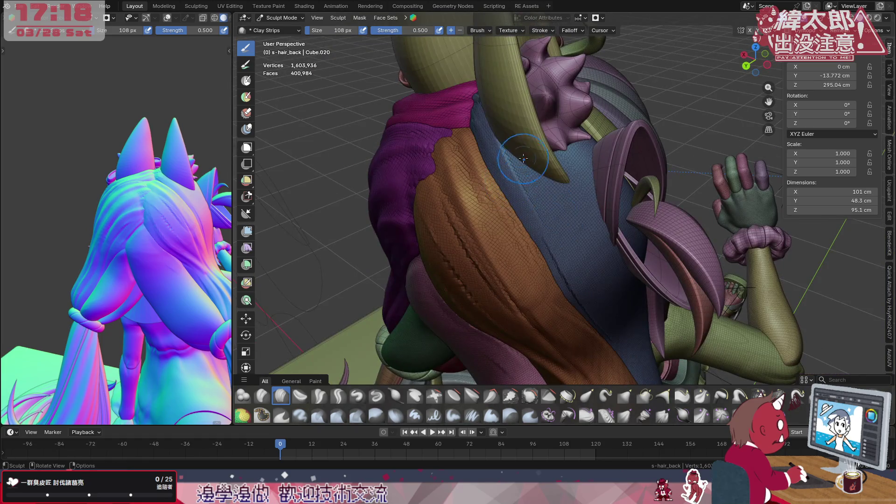
{"action": "mouse_move", "coordinate": [591, 268]}
{"action": "middle_mouse_down"}
{"action": "mouse_move", "coordinate": [627, 373]}
{"action": "mouse_move", "coordinate": [574, 164]}
{"action": "mouse_move", "coordinate": [546, 93]}
{"action": "middle_mouse_up"}
{"action": "mouse_move", "coordinate": [546, 93]}
{"action": "left_mouse_down"}
{"action": "mouse_move", "coordinate": [579, 136]}
{"action": "mouse_move", "coordinate": [553, 122]}
{"action": "mouse_move", "coordinate": [574, 73]}
{"action": "left_mouse_up"}
{"action": "middle_click_drag", "start_coordinate": [586, 186], "coordinate": [537, 98]}
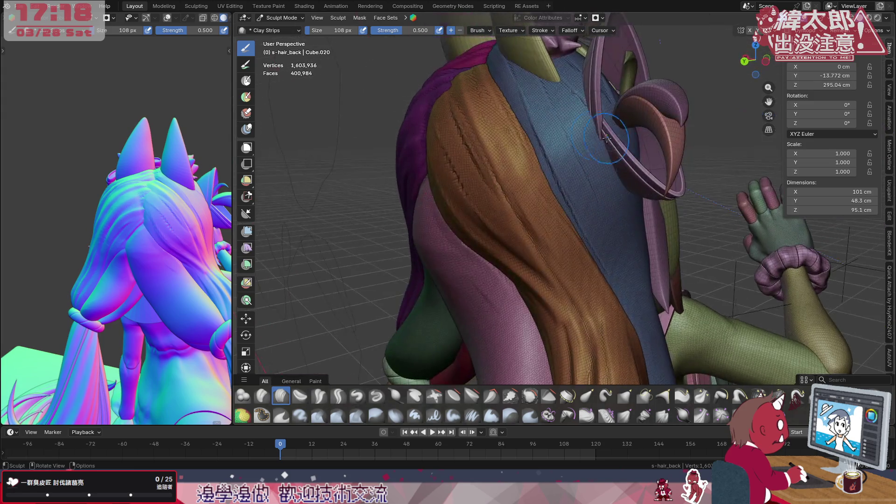
{"action": "mouse_move", "coordinate": [529, 75]}
{"action": "left_mouse_down"}
{"action": "mouse_move", "coordinate": [584, 149]}
{"action": "mouse_move", "coordinate": [556, 93]}
{"action": "mouse_move", "coordinate": [616, 133]}
{"action": "mouse_move", "coordinate": [621, 154]}
{"action": "mouse_move", "coordinate": [590, 174]}
{"action": "left_mouse_up"}
{"action": "middle_click_drag", "start_coordinate": [589, 175], "coordinate": [625, 140]}
{"action": "mouse_move", "coordinate": [626, 139]}
{"action": "left_mouse_down"}
{"action": "mouse_move", "coordinate": [609, 158]}
{"action": "mouse_move", "coordinate": [551, 159]}
{"action": "left_mouse_up"}
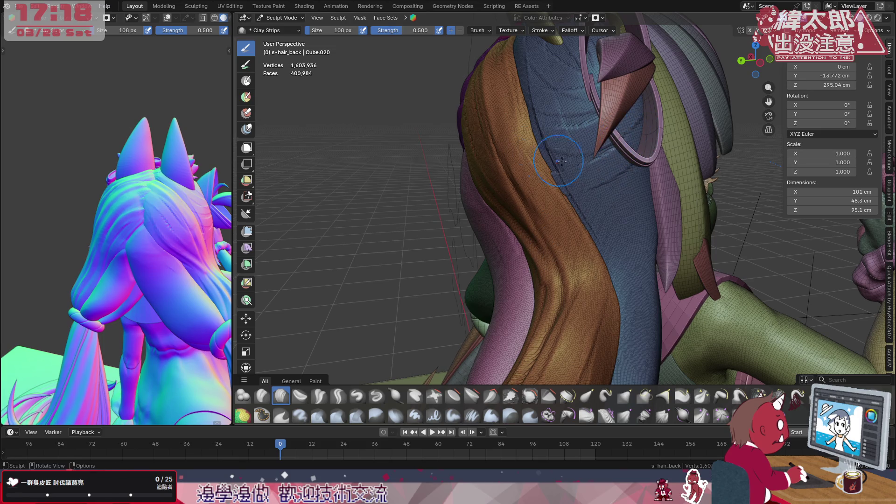
{"action": "middle_click_drag", "start_coordinate": [636, 239], "coordinate": [626, 160]}
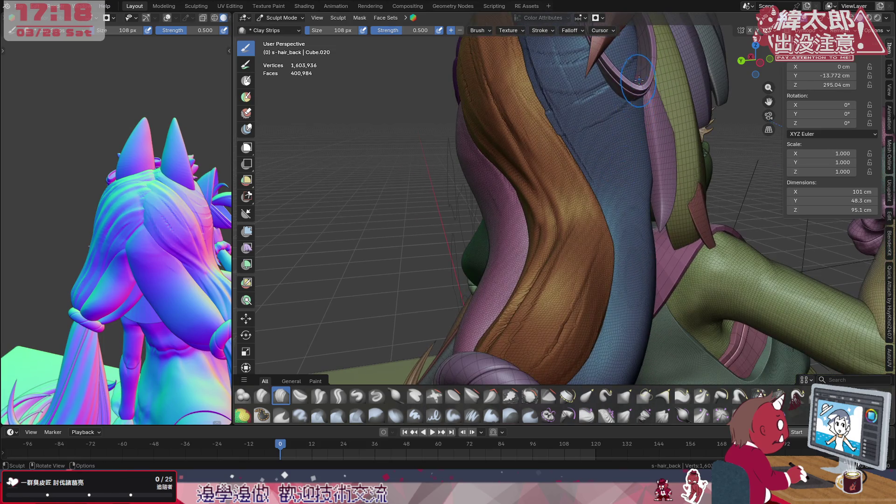
{"action": "middle_click_drag", "start_coordinate": [644, 121], "coordinate": [630, 126]}
{"action": "left_click_drag", "start_coordinate": [605, 174], "coordinate": [595, 214]}
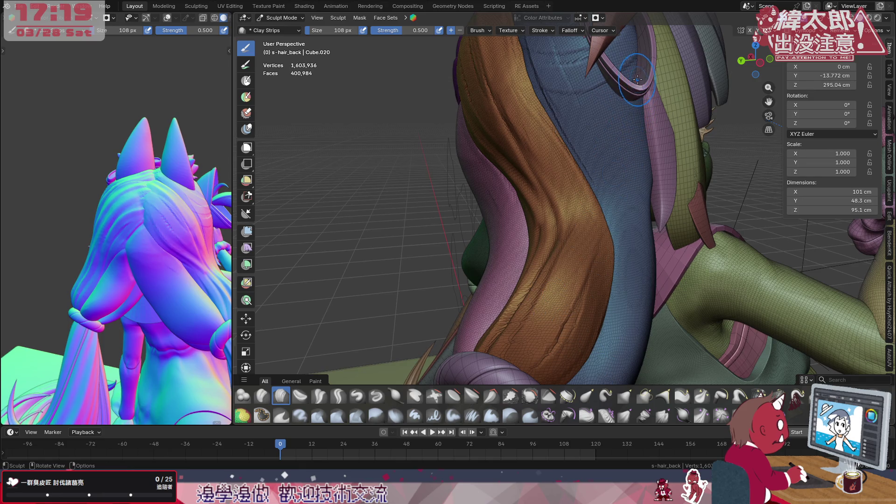
- Sculpt along the brown lock and carve a deep groove down the lower blue lock
{"action": "middle_click_drag", "start_coordinate": [631, 107], "coordinate": [627, 111]}
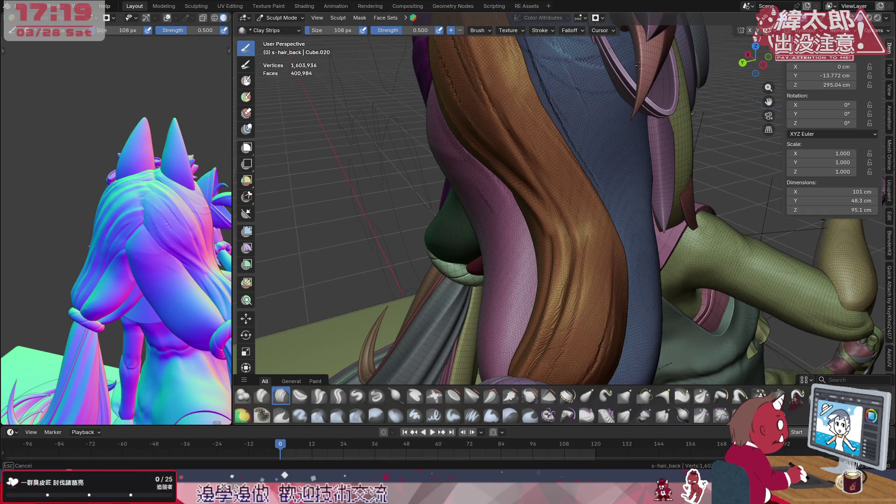
{"action": "middle_click_drag", "start_coordinate": [621, 77], "coordinate": [615, 85]}
{"action": "left_click_drag", "start_coordinate": [615, 84], "coordinate": [559, 239]}
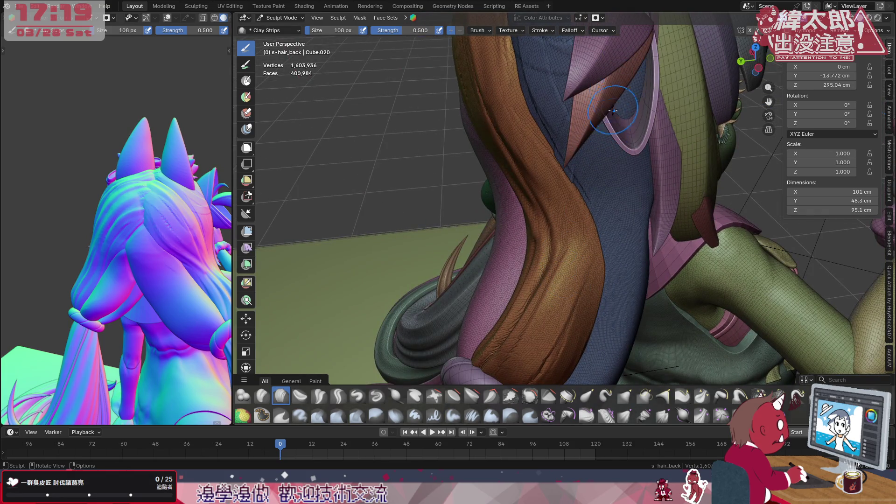
{"action": "mouse_move", "coordinate": [631, 184]}
{"action": "middle_mouse_down"}
{"action": "mouse_move", "coordinate": [642, 122]}
{"action": "mouse_move", "coordinate": [613, 187]}
{"action": "middle_mouse_up"}
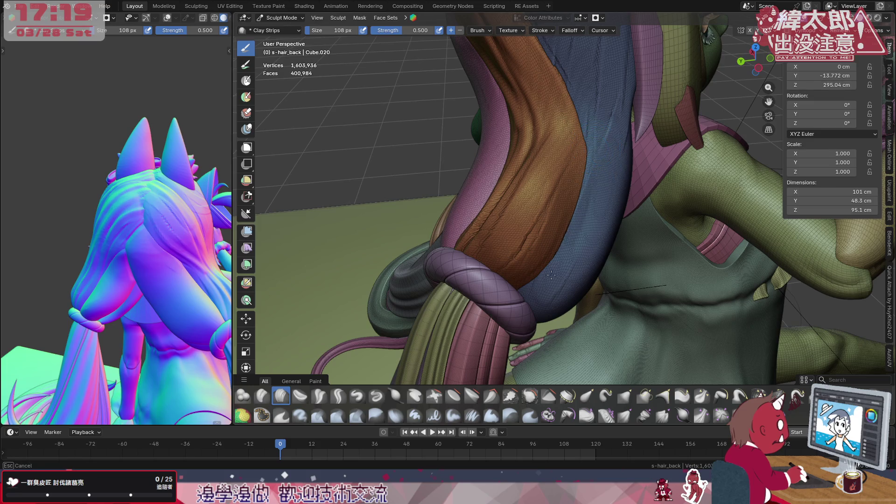
{"action": "middle_click_drag", "start_coordinate": [584, 236], "coordinate": [654, 121]}
{"action": "left_click_drag", "start_coordinate": [649, 131], "coordinate": [519, 252], "text": "ctrl"}
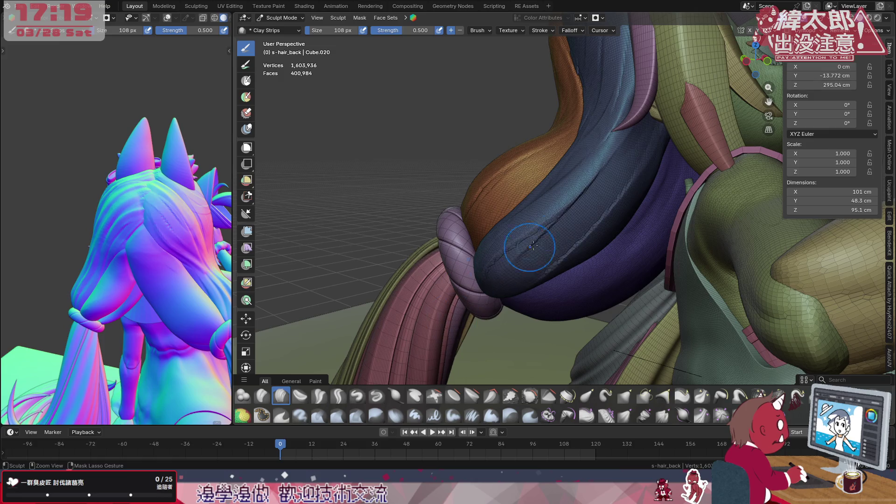
{"action": "mouse_move", "coordinate": [665, 116]}
{"action": "left_mouse_down", "text": "ctrl"}
{"action": "mouse_move", "coordinate": [642, 188]}
{"action": "mouse_move", "coordinate": [556, 240]}
{"action": "left_mouse_up", "text": "ctrl"}
{"action": "mouse_move", "coordinate": [555, 239]}
{"action": "middle_mouse_down"}
{"action": "mouse_move", "coordinate": [513, 255]}
{"action": "mouse_move", "coordinate": [607, 196]}
{"action": "mouse_move", "coordinate": [630, 131]}
{"action": "mouse_move", "coordinate": [632, 144]}
{"action": "middle_mouse_up"}
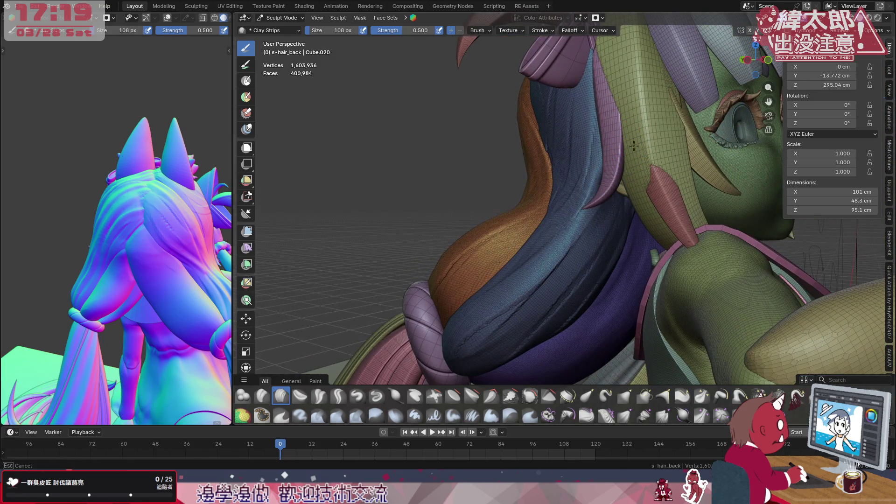
- Refine the surface of the blue lock and view the strands side-on
{"action": "middle_click_drag", "start_coordinate": [627, 138], "coordinate": [624, 184]}
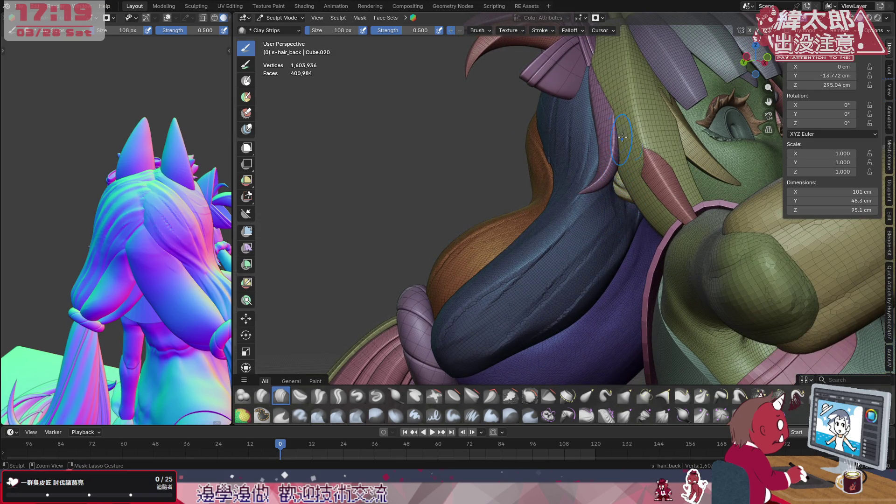
{"action": "middle_click_drag", "start_coordinate": [638, 148], "coordinate": [638, 148]}
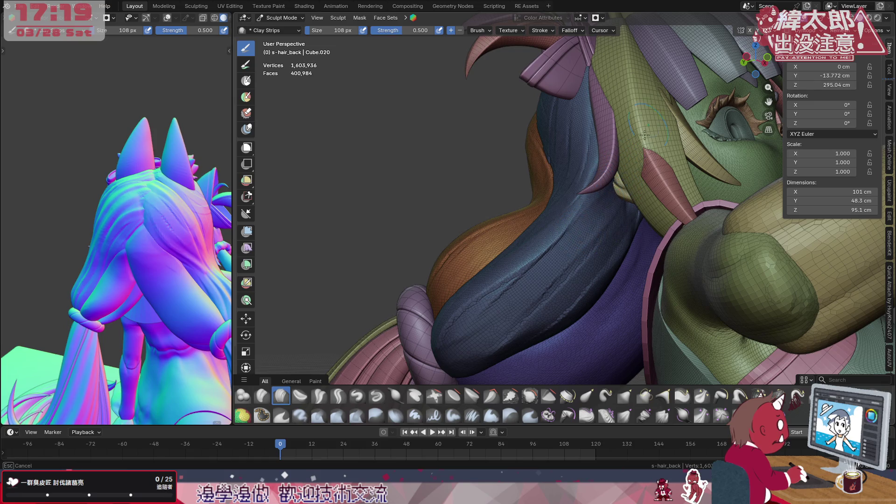
{"action": "left_click_drag", "start_coordinate": [602, 243], "coordinate": [556, 268]}
{"action": "mouse_move", "coordinate": [557, 268]}
{"action": "middle_mouse_down"}
{"action": "mouse_move", "coordinate": [570, 273]}
{"action": "mouse_move", "coordinate": [560, 279]}
{"action": "mouse_move", "coordinate": [607, 249]}
{"action": "mouse_move", "coordinate": [556, 215]}
{"action": "middle_mouse_up"}
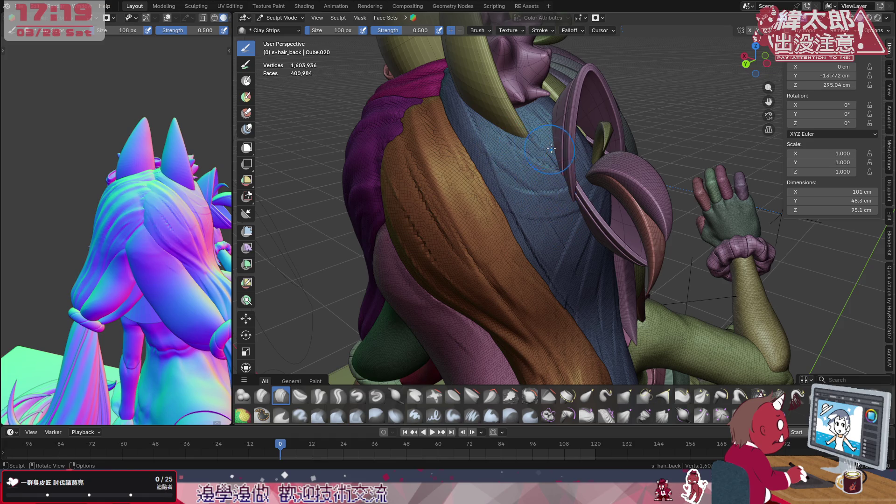
- Set the Clay Strips brush to 66 px and stroke down the blue back hair strip
{"action": "key", "text": "f"}
{"action": "left_click", "coordinate": [541, 175]}
{"action": "mouse_move", "coordinate": [554, 169]}
{"action": "left_mouse_down"}
{"action": "mouse_move", "coordinate": [559, 233]}
{"action": "mouse_move", "coordinate": [537, 223]}
{"action": "mouse_move", "coordinate": [545, 231]}
{"action": "mouse_move", "coordinate": [568, 224]}
{"action": "mouse_move", "coordinate": [506, 192]}
{"action": "mouse_move", "coordinate": [502, 181]}
{"action": "mouse_move", "coordinate": [517, 217]}
{"action": "mouse_move", "coordinate": [551, 185]}
{"action": "mouse_move", "coordinate": [578, 189]}
{"action": "mouse_move", "coordinate": [552, 252]}
{"action": "mouse_move", "coordinate": [586, 252]}
{"action": "mouse_move", "coordinate": [598, 359]}
{"action": "mouse_move", "coordinate": [524, 217]}
{"action": "mouse_move", "coordinate": [542, 231]}
{"action": "mouse_move", "coordinate": [554, 218]}
{"action": "mouse_move", "coordinate": [537, 170]}
{"action": "mouse_move", "coordinate": [490, 154]}
{"action": "mouse_move", "coordinate": [540, 241]}
{"action": "left_mouse_up"}
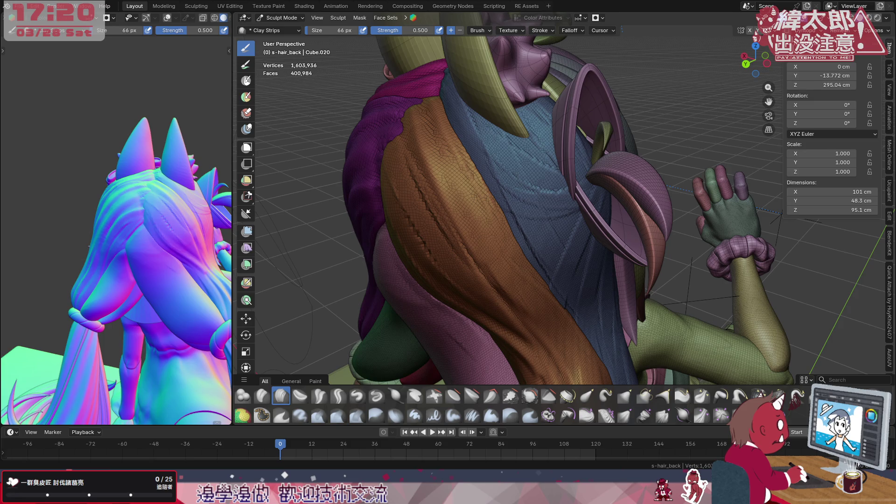
{"action": "middle_click_drag", "start_coordinate": [495, 79], "coordinate": [551, 76]}
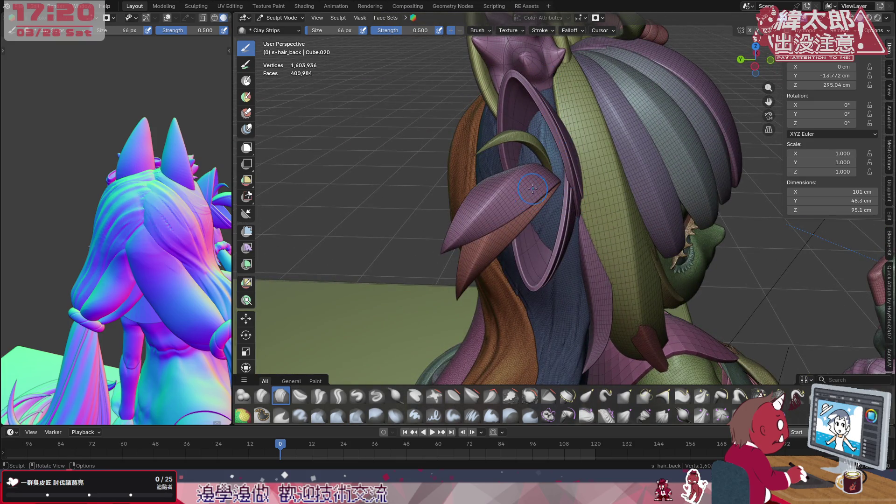
{"action": "mouse_move", "coordinate": [539, 176]}
{"action": "middle_mouse_down"}
{"action": "mouse_move", "coordinate": [607, 172]}
{"action": "mouse_move", "coordinate": [560, 168]}
{"action": "middle_mouse_up"}
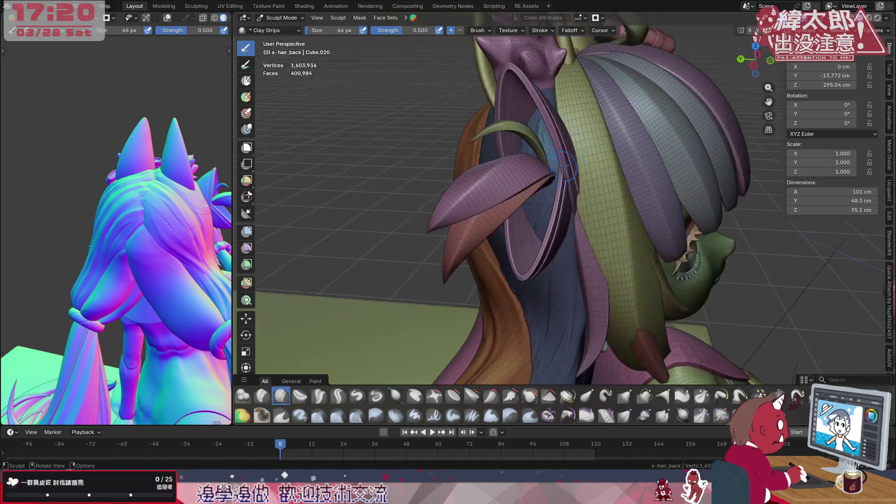
{"action": "middle_click_drag", "start_coordinate": [564, 325], "coordinate": [550, 67]}
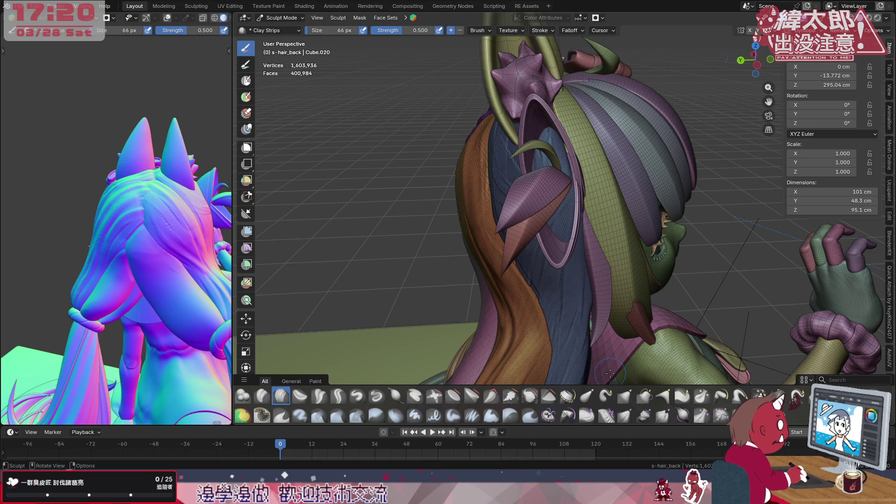
{"action": "middle_click_drag", "start_coordinate": [610, 176], "coordinate": [573, 141]}
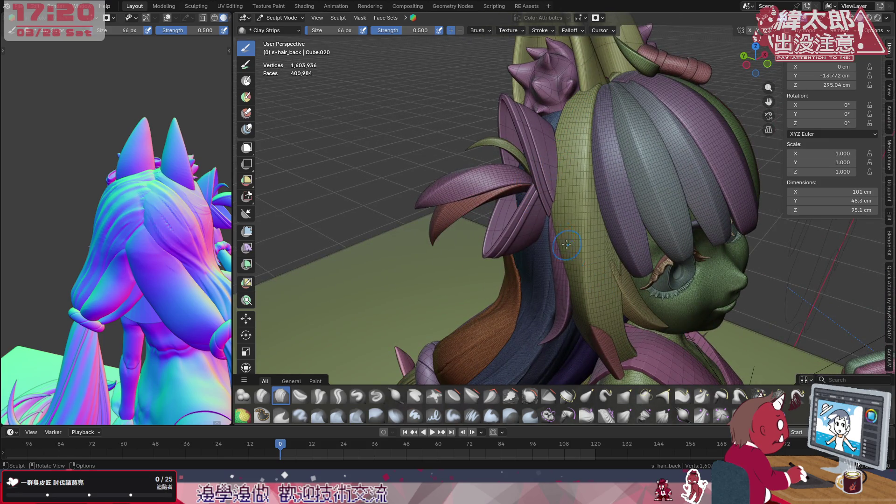
{"action": "middle_click_drag", "start_coordinate": [565, 261], "coordinate": [591, 198]}
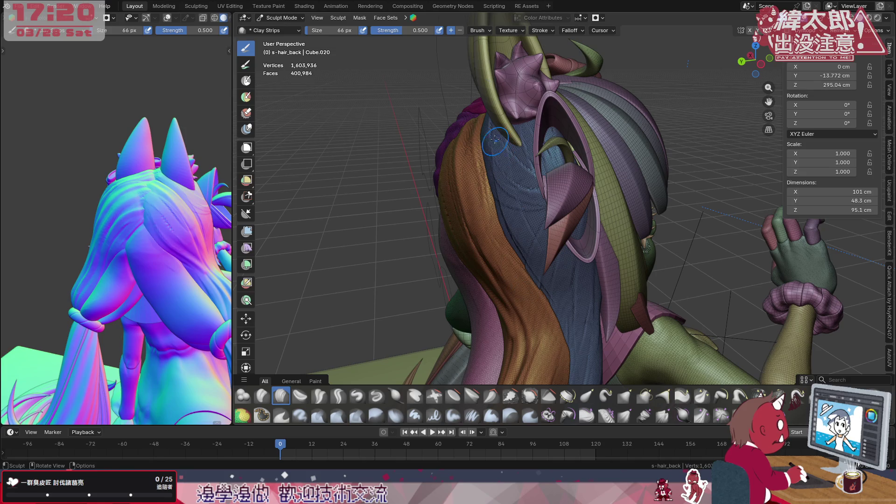
{"action": "middle_click_drag", "start_coordinate": [504, 135], "coordinate": [503, 159]}
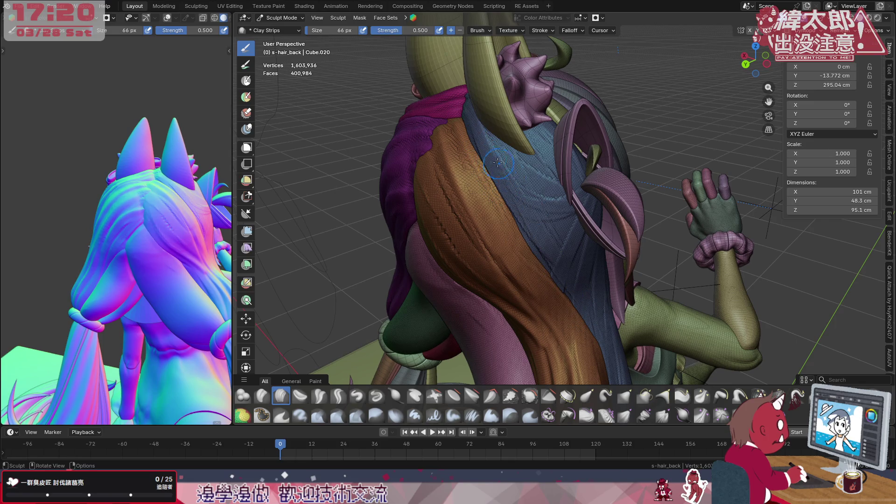
{"action": "mouse_move", "coordinate": [558, 158]}
{"action": "right_mouse_down", "text": "ctrl"}
{"action": "mouse_move", "coordinate": [526, 127]}
{"action": "mouse_move", "coordinate": [555, 198]}
{"action": "right_mouse_up", "text": "ctrl"}
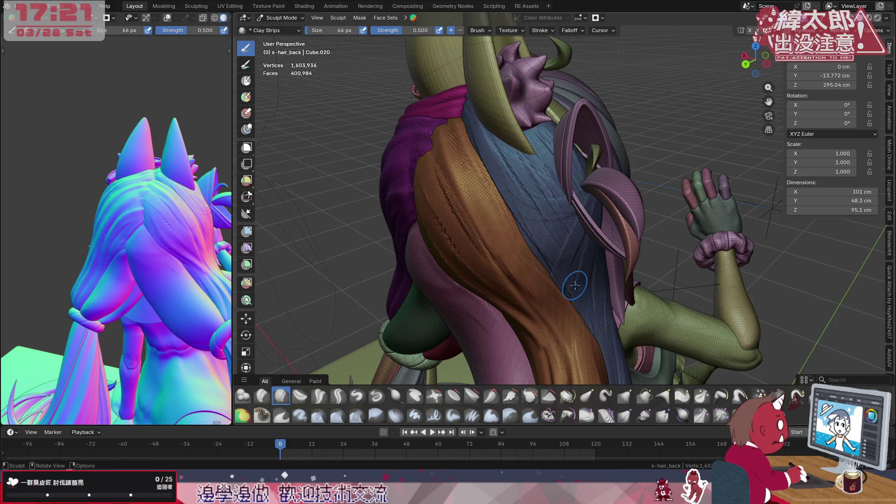
{"action": "middle_click_drag", "start_coordinate": [592, 245], "coordinate": [601, 221]}
- Sculpt streaky wrinkle strokes into the blue strip, then shrink the brush to 20 px
{"action": "mouse_move", "coordinate": [601, 221]}
{"action": "left_mouse_down"}
{"action": "mouse_move", "coordinate": [570, 184]}
{"action": "mouse_move", "coordinate": [582, 231]}
{"action": "mouse_move", "coordinate": [514, 135]}
{"action": "mouse_move", "coordinate": [564, 186]}
{"action": "mouse_move", "coordinate": [589, 281]}
{"action": "mouse_move", "coordinate": [564, 196]}
{"action": "mouse_move", "coordinate": [514, 115]}
{"action": "mouse_move", "coordinate": [607, 283]}
{"action": "mouse_move", "coordinate": [514, 116]}
{"action": "left_mouse_up"}
{"action": "left_click_drag", "start_coordinate": [610, 305], "coordinate": [607, 289]}
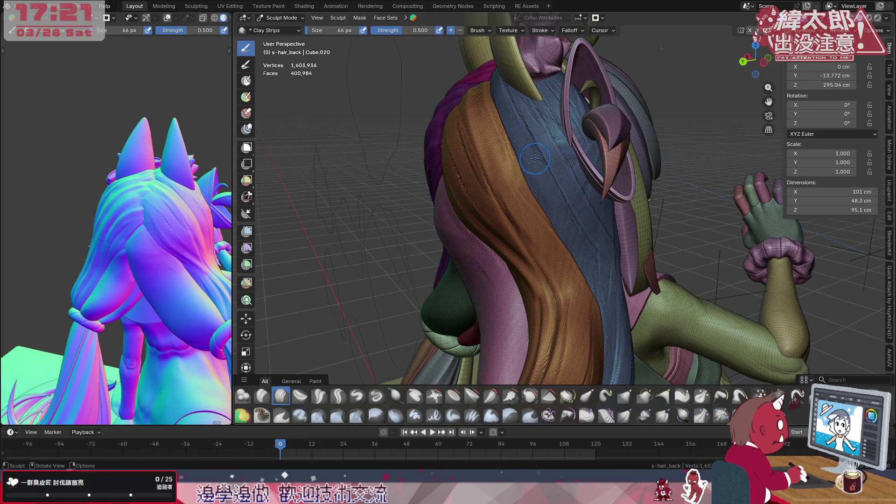
{"action": "middle_click_drag", "start_coordinate": [613, 278], "coordinate": [562, 348]}
{"action": "mouse_move", "coordinate": [584, 198]}
{"action": "left_mouse_down"}
{"action": "mouse_move", "coordinate": [570, 202]}
{"action": "mouse_move", "coordinate": [589, 216]}
{"action": "left_mouse_up"}
{"action": "key", "text": "f"}
{"action": "left_click", "coordinate": [582, 190]}
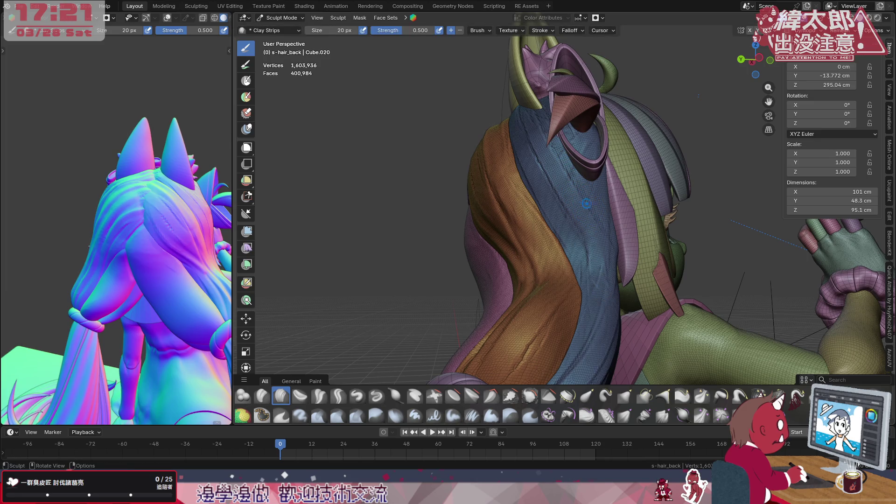
- Enlarge the brush to 68 px and add short clay strokes on the back hair
{"action": "middle_click_drag", "start_coordinate": [596, 273], "coordinate": [605, 185], "text": "ctrl"}
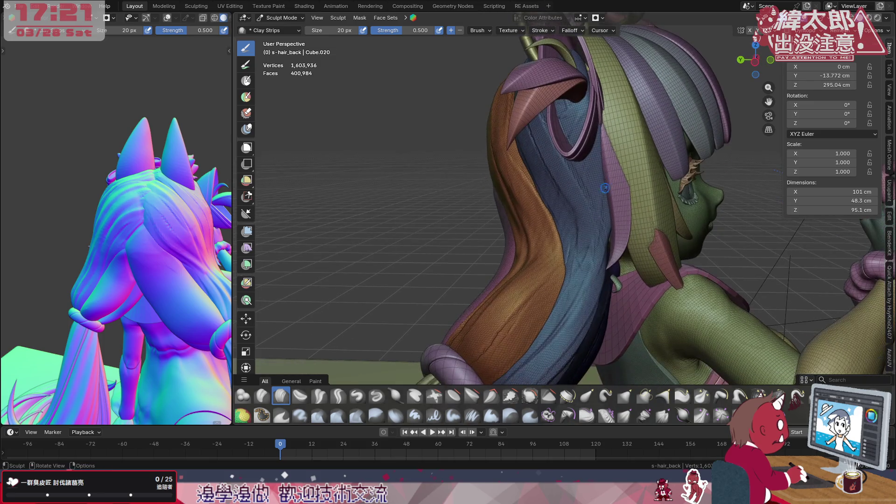
{"action": "key", "text": "f"}
{"action": "left_click", "coordinate": [607, 191]}
{"action": "left_click_drag", "start_coordinate": [603, 220], "coordinate": [595, 159]}
{"action": "left_click_drag", "start_coordinate": [604, 116], "coordinate": [598, 153]}
{"action": "mouse_move", "coordinate": [586, 126]}
{"action": "middle_mouse_down"}
{"action": "mouse_move", "coordinate": [618, 140]}
{"action": "mouse_move", "coordinate": [558, 180]}
{"action": "mouse_move", "coordinate": [570, 177]}
{"action": "middle_mouse_up"}
{"action": "mouse_move", "coordinate": [626, 262]}
{"action": "middle_mouse_down"}
{"action": "mouse_move", "coordinate": [603, 217]}
{"action": "mouse_move", "coordinate": [624, 132]}
{"action": "middle_mouse_up"}
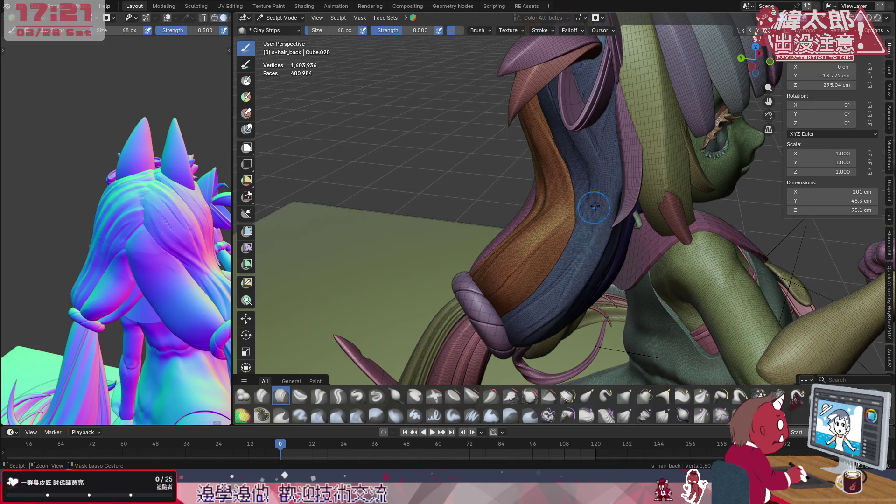
- Resize the Clay Strips brush to 20 px, then up to 78 px
{"action": "key", "text": "f"}
{"action": "left_click", "coordinate": [614, 187]}
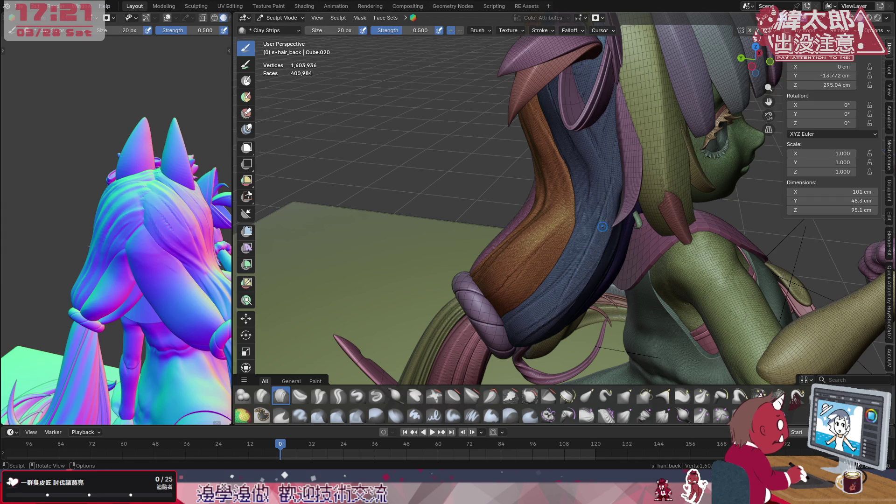
{"action": "key", "text": "shift"}
{"action": "key", "text": "f"}
{"action": "left_click", "coordinate": [612, 189]}
{"action": "middle_click_drag", "start_coordinate": [611, 189], "coordinate": [611, 191]}
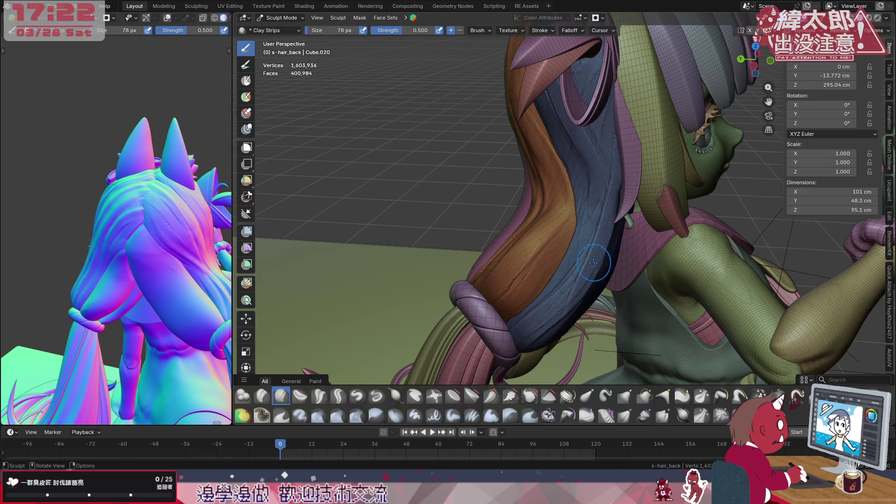
- Sculpt clay strokes on the blue back hair lock from behind the shoulder
{"action": "left_click_drag", "start_coordinate": [583, 277], "coordinate": [529, 327]}
{"action": "middle_click_drag", "start_coordinate": [600, 270], "coordinate": [570, 242]}
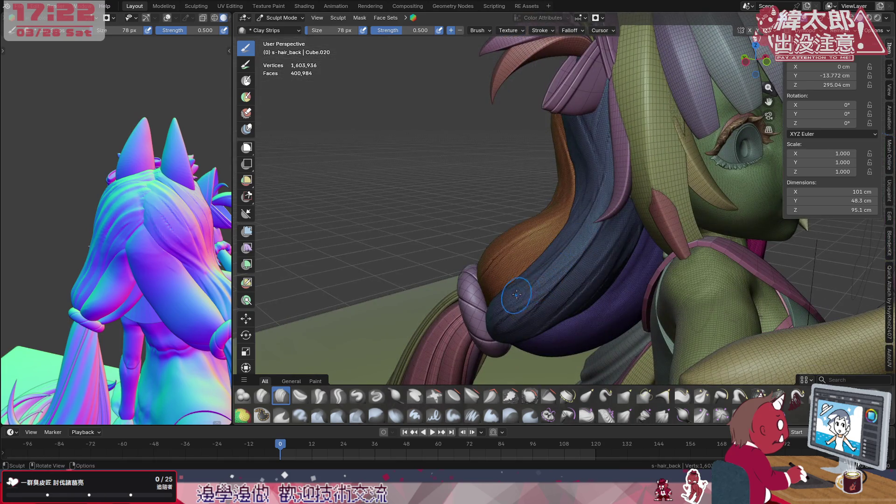
{"action": "middle_click_drag", "start_coordinate": [532, 291], "coordinate": [544, 299]}
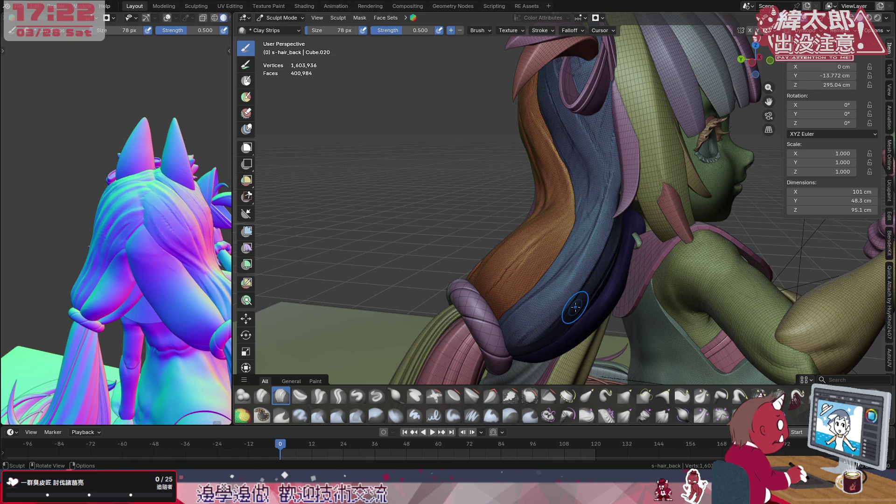
{"action": "middle_click_drag", "start_coordinate": [631, 225], "coordinate": [660, 229]}
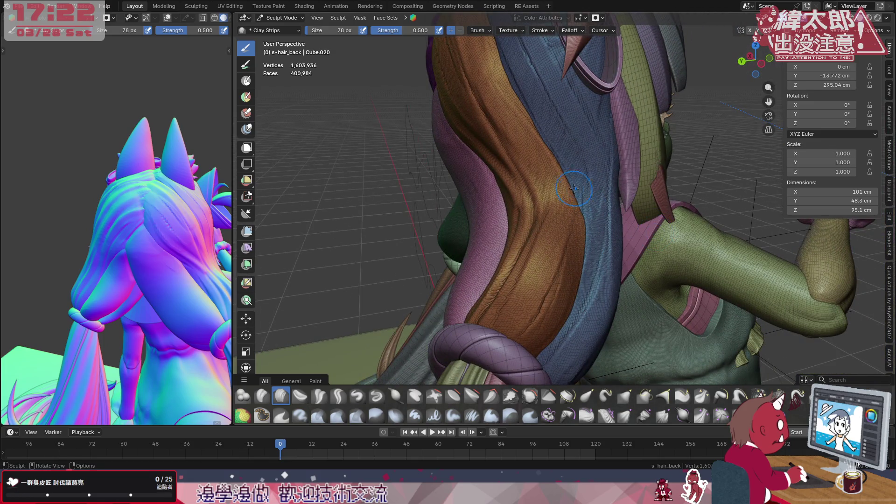
{"action": "left_click_drag", "start_coordinate": [575, 196], "coordinate": [574, 212]}
- Crease the lower edge of the blue hair bulge near the hair knot
{"action": "mouse_move", "coordinate": [584, 173]}
{"action": "middle_mouse_down"}
{"action": "mouse_move", "coordinate": [604, 195]}
{"action": "mouse_move", "coordinate": [589, 168]}
{"action": "middle_mouse_up"}
{"action": "mouse_move", "coordinate": [595, 262]}
{"action": "middle_mouse_down"}
{"action": "mouse_move", "coordinate": [574, 224]}
{"action": "mouse_move", "coordinate": [532, 226]}
{"action": "mouse_move", "coordinate": [560, 243]}
{"action": "mouse_move", "coordinate": [527, 239]}
{"action": "middle_mouse_up"}
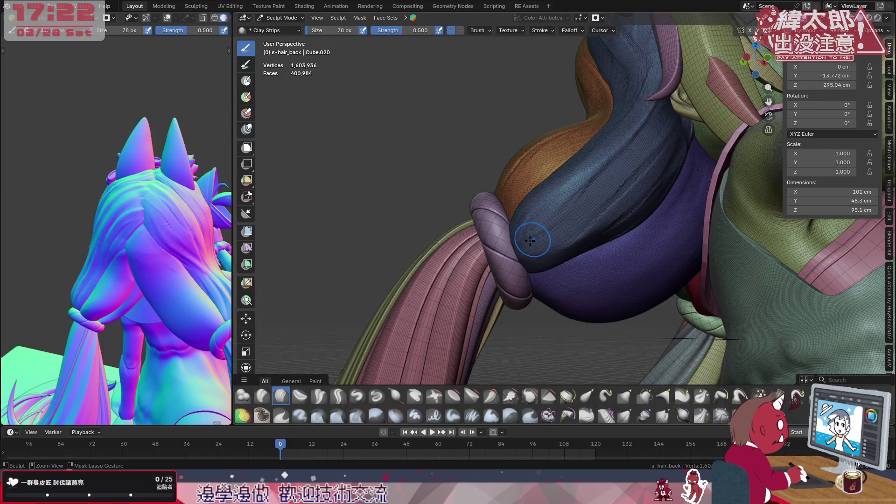
{"action": "middle_click_drag", "start_coordinate": [626, 191], "coordinate": [563, 223]}
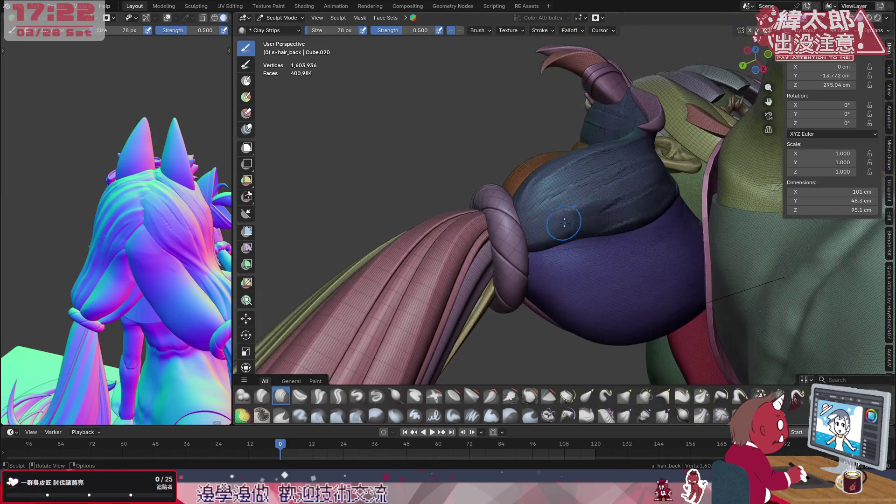
{"action": "mouse_move", "coordinate": [583, 231]}
{"action": "left_mouse_down"}
{"action": "mouse_move", "coordinate": [544, 237]}
{"action": "mouse_move", "coordinate": [624, 212]}
{"action": "mouse_move", "coordinate": [544, 236]}
{"action": "mouse_move", "coordinate": [626, 220]}
{"action": "left_mouse_up"}
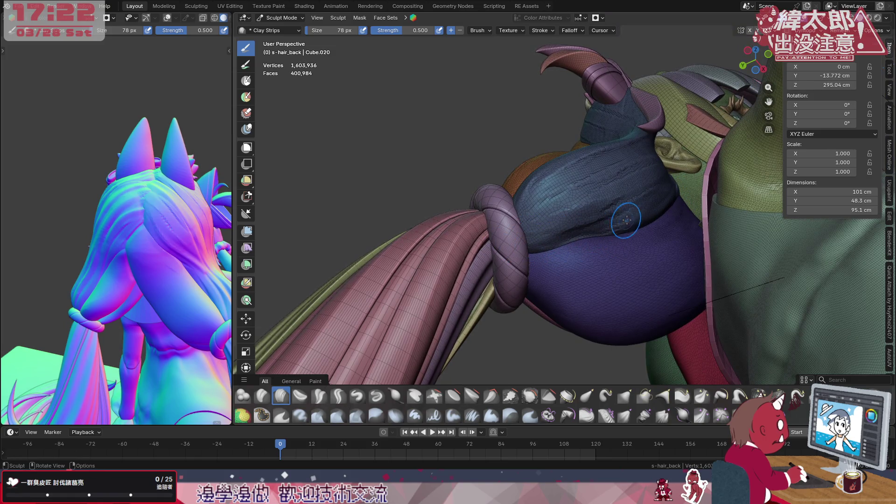
{"action": "mouse_move", "coordinate": [642, 208]}
{"action": "middle_mouse_down"}
{"action": "mouse_move", "coordinate": [640, 222]}
{"action": "mouse_move", "coordinate": [646, 202]}
{"action": "middle_mouse_up"}
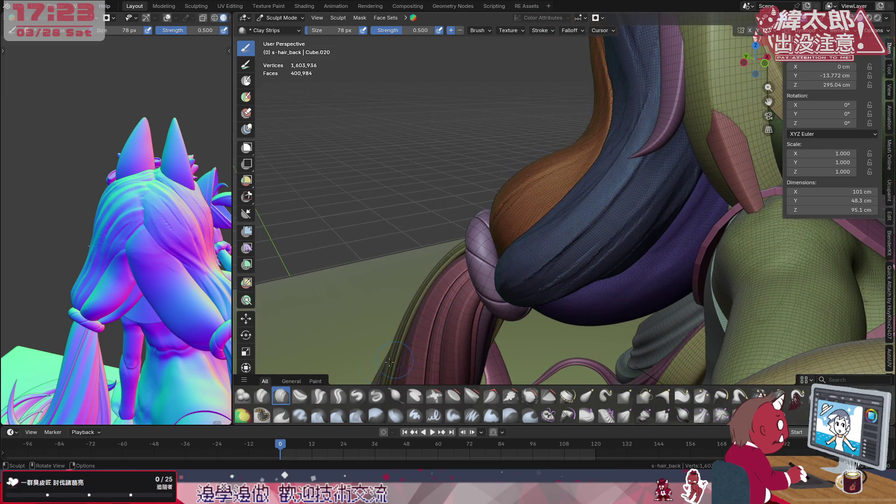
{"action": "left_click", "coordinate": [325, 391]}
- Run several Crease Polish strokes down the blue hair strand
{"action": "middle_click_drag", "start_coordinate": [467, 303], "coordinate": [525, 280]}
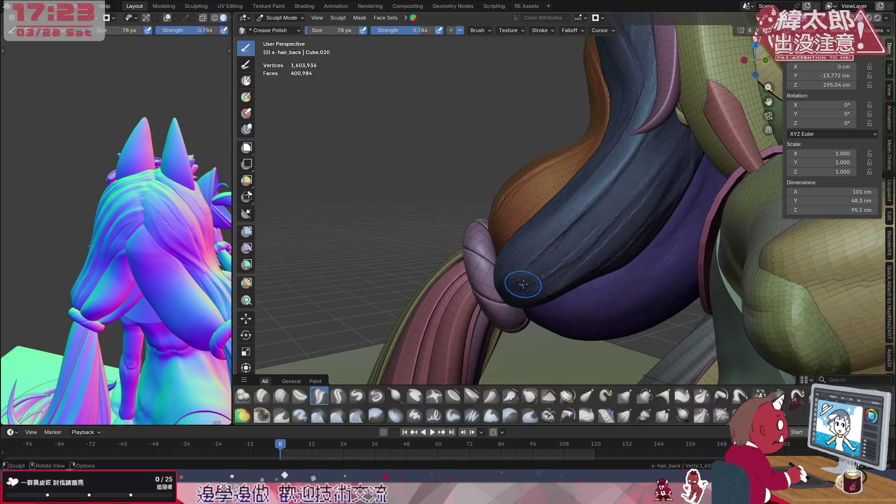
{"action": "left_click_drag", "start_coordinate": [514, 280], "coordinate": [709, 93]}
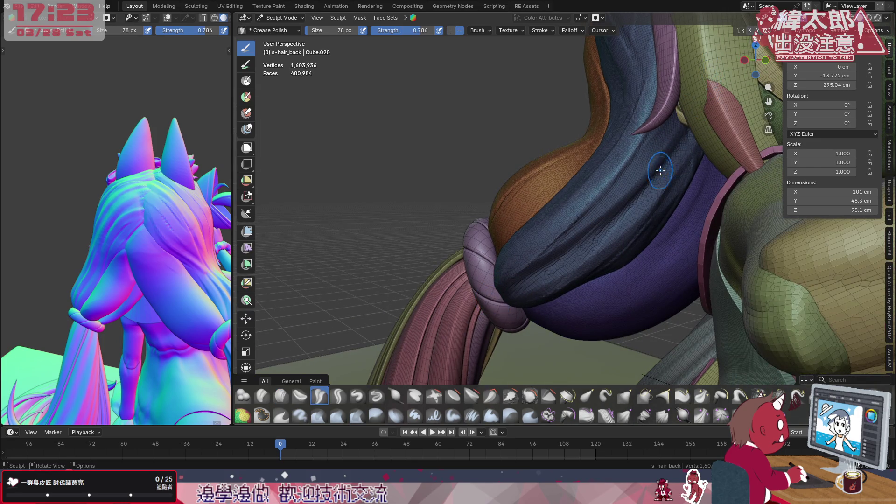
{"action": "left_click_drag", "start_coordinate": [691, 140], "coordinate": [514, 284]}
{"action": "left_click_drag", "start_coordinate": [663, 159], "coordinate": [514, 294]}
{"action": "mouse_move", "coordinate": [695, 122]}
{"action": "left_mouse_down"}
{"action": "mouse_move", "coordinate": [621, 243]}
{"action": "mouse_move", "coordinate": [574, 280]}
{"action": "left_mouse_up"}
{"action": "mouse_move", "coordinate": [579, 234]}
{"action": "middle_mouse_down"}
{"action": "mouse_move", "coordinate": [638, 223]}
{"action": "mouse_move", "coordinate": [665, 165]}
{"action": "middle_mouse_up"}
{"action": "mouse_move", "coordinate": [649, 102]}
{"action": "left_mouse_down"}
{"action": "mouse_move", "coordinate": [584, 224]}
{"action": "mouse_move", "coordinate": [630, 182]}
{"action": "left_mouse_up"}
{"action": "mouse_move", "coordinate": [630, 182]}
{"action": "middle_mouse_down"}
{"action": "mouse_move", "coordinate": [608, 110]}
{"action": "mouse_move", "coordinate": [586, 130]}
{"action": "middle_mouse_up"}
- Re-sculpt the lower part of the blue strand with Crease Polish
{"action": "mouse_move", "coordinate": [586, 131]}
{"action": "left_mouse_down"}
{"action": "mouse_move", "coordinate": [562, 82]}
{"action": "mouse_move", "coordinate": [617, 298]}
{"action": "mouse_move", "coordinate": [567, 100]}
{"action": "mouse_move", "coordinate": [615, 204]}
{"action": "mouse_move", "coordinate": [621, 322]}
{"action": "mouse_move", "coordinate": [597, 154]}
{"action": "mouse_move", "coordinate": [617, 391]}
{"action": "mouse_move", "coordinate": [623, 333]}
{"action": "left_mouse_up"}
{"action": "mouse_move", "coordinate": [657, 229]}
{"action": "middle_mouse_down"}
{"action": "mouse_move", "coordinate": [631, 231]}
{"action": "mouse_move", "coordinate": [614, 217]}
{"action": "middle_mouse_up"}
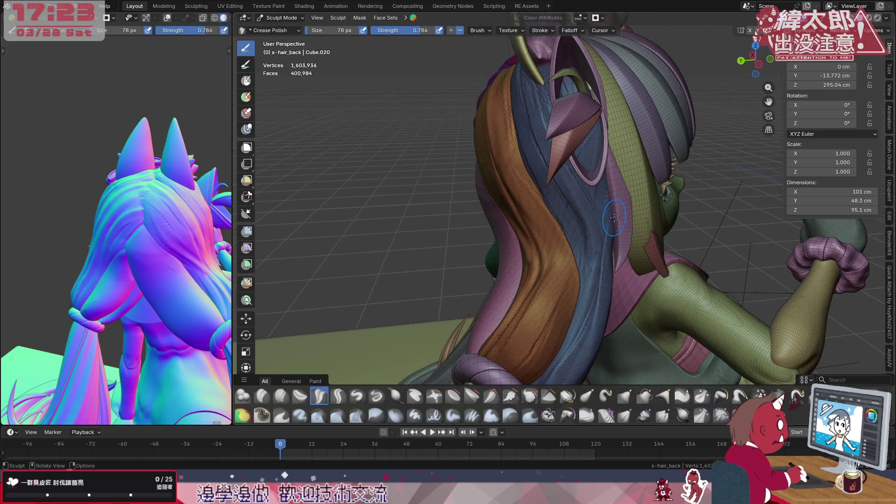
{"action": "mouse_move", "coordinate": [602, 239]}
{"action": "left_mouse_down"}
{"action": "mouse_move", "coordinate": [581, 360]}
{"action": "mouse_move", "coordinate": [601, 306]}
{"action": "left_mouse_up"}
{"action": "left_click", "coordinate": [280, 396]}
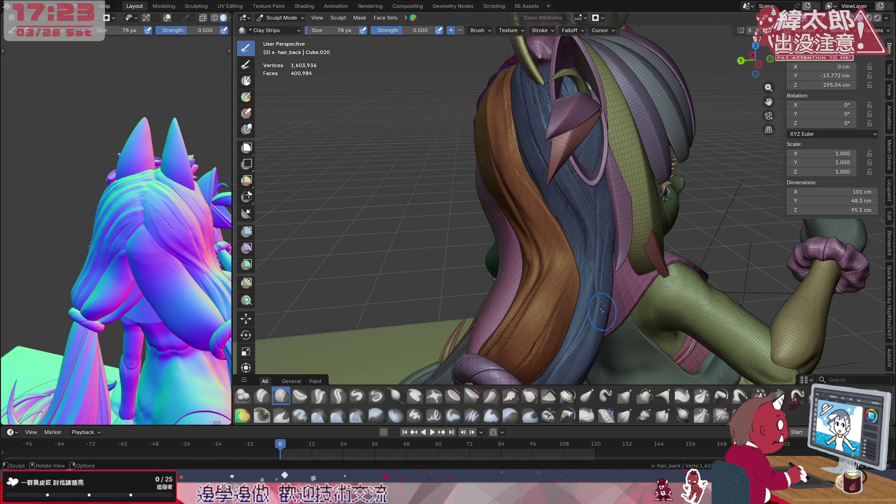
- Add clay along the blue strand's right edge, then nudge it slightly with Grab
{"action": "left_click_drag", "start_coordinate": [611, 240], "coordinate": [614, 229]}
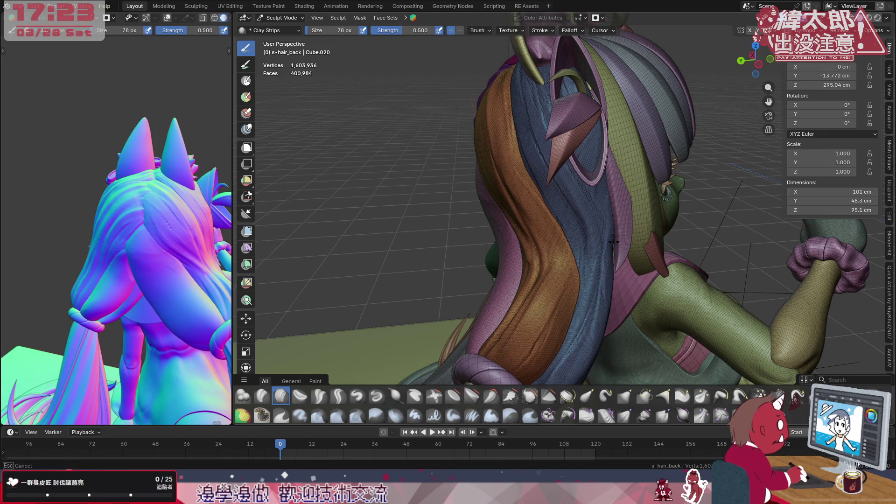
{"action": "mouse_move", "coordinate": [612, 210]}
{"action": "left_mouse_down"}
{"action": "mouse_move", "coordinate": [598, 259]}
{"action": "mouse_move", "coordinate": [602, 299]}
{"action": "mouse_move", "coordinate": [609, 280]}
{"action": "left_mouse_up"}
{"action": "left_click", "coordinate": [630, 397]}
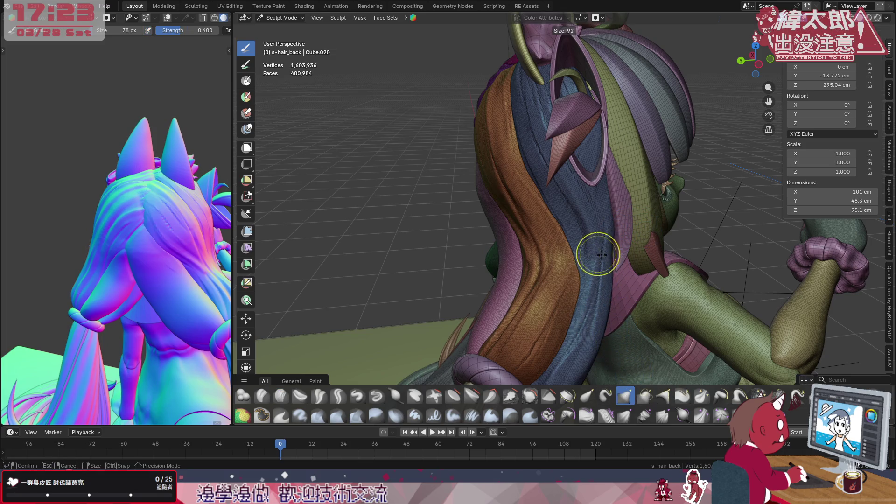
{"action": "left_click_drag", "start_coordinate": [611, 258], "coordinate": [613, 260]}
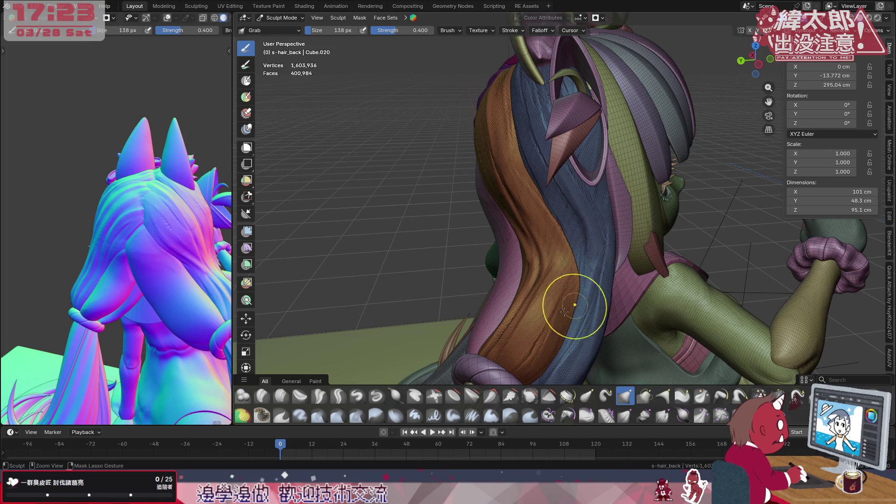
{"action": "left_click", "coordinate": [320, 395]}
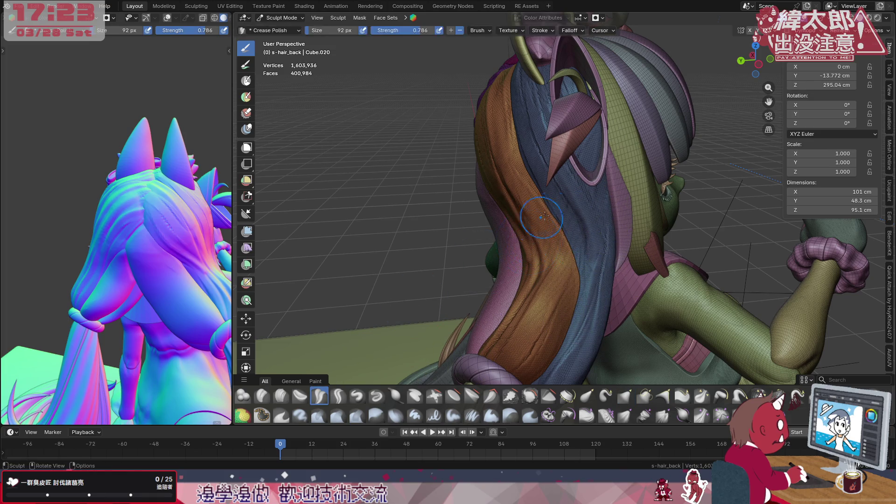
- Shrink Crease Polish to 54 px, draw creases down the blue strand, and undo the unwanted one
{"action": "key", "text": "f"}
{"action": "left_click", "coordinate": [577, 197]}
{"action": "mouse_move", "coordinate": [581, 213]}
{"action": "left_mouse_down"}
{"action": "mouse_move", "coordinate": [591, 246]}
{"action": "mouse_move", "coordinate": [588, 333]}
{"action": "left_mouse_up"}
{"action": "mouse_move", "coordinate": [595, 206]}
{"action": "middle_mouse_down"}
{"action": "mouse_move", "coordinate": [600, 220]}
{"action": "mouse_move", "coordinate": [589, 223]}
{"action": "middle_mouse_up"}
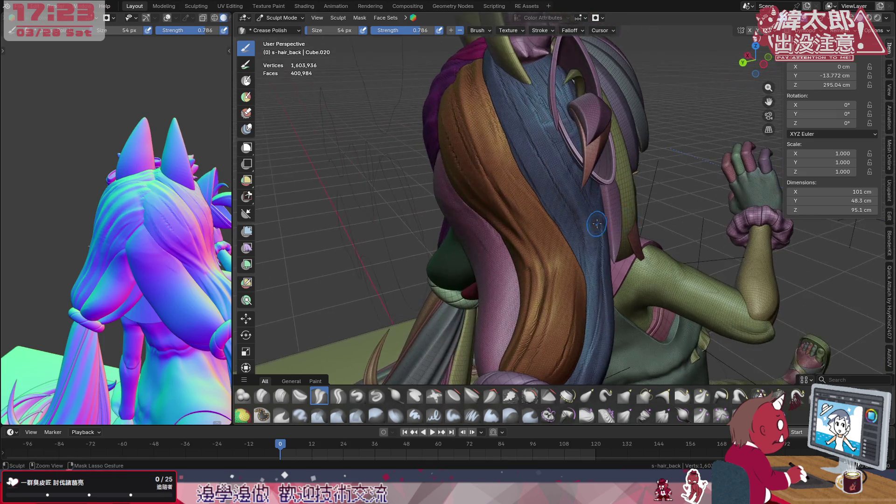
{"action": "left_click_drag", "start_coordinate": [571, 193], "coordinate": [555, 158]}
{"action": "left_click_drag", "start_coordinate": [593, 293], "coordinate": [590, 348]}
{"action": "key", "text": "ctrl+z"}
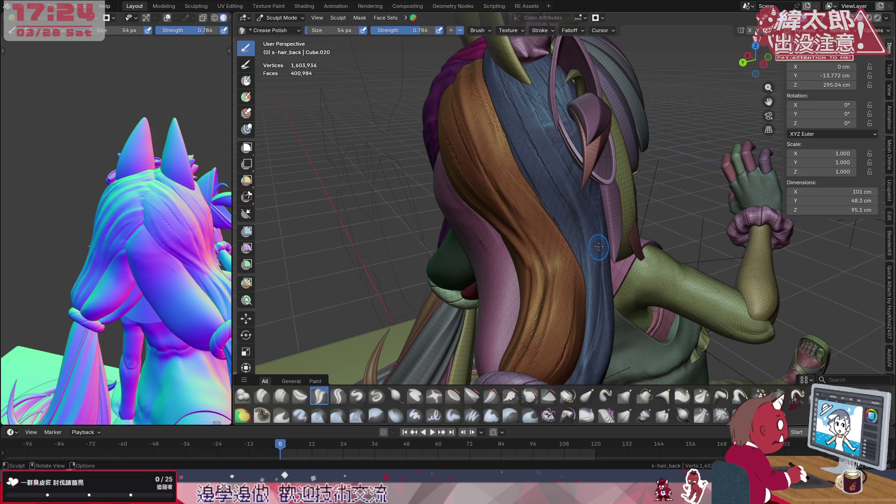
- Add new crease lines on the blue hair lock
{"action": "key", "text": "shift"}
{"action": "middle_click_drag", "start_coordinate": [595, 227], "coordinate": [533, 142]}
{"action": "mouse_move", "coordinate": [503, 93]}
{"action": "left_mouse_down"}
{"action": "mouse_move", "coordinate": [520, 164]}
{"action": "mouse_move", "coordinate": [495, 79]}
{"action": "mouse_move", "coordinate": [570, 186]}
{"action": "mouse_move", "coordinate": [532, 103]}
{"action": "left_mouse_up"}
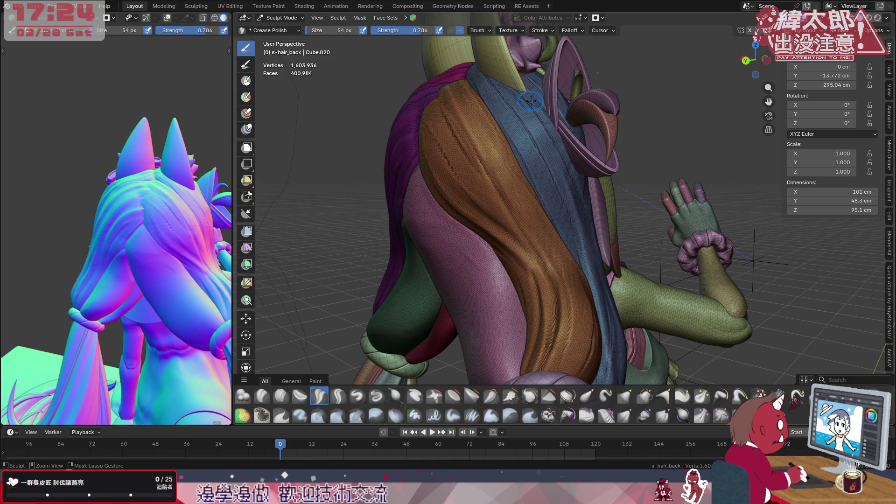
{"action": "mouse_move", "coordinate": [568, 206]}
{"action": "left_mouse_down"}
{"action": "mouse_move", "coordinate": [523, 123]}
{"action": "mouse_move", "coordinate": [488, 80]}
{"action": "mouse_move", "coordinate": [513, 105]}
{"action": "mouse_move", "coordinate": [551, 173]}
{"action": "mouse_move", "coordinate": [501, 83]}
{"action": "mouse_move", "coordinate": [471, 89]}
{"action": "mouse_move", "coordinate": [576, 238]}
{"action": "mouse_move", "coordinate": [536, 158]}
{"action": "mouse_move", "coordinate": [469, 65]}
{"action": "left_mouse_up"}
{"action": "middle_click_drag", "start_coordinate": [457, 40], "coordinate": [474, 172]}
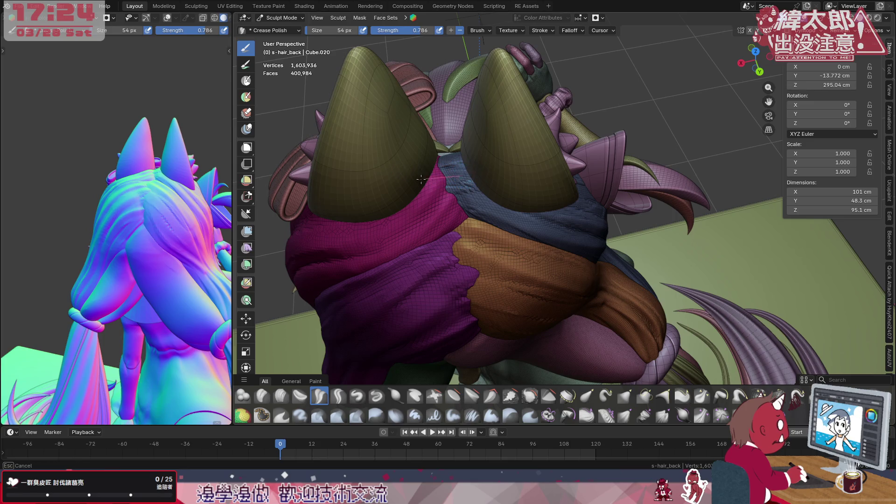
- Crease and smooth the blue lock beside the left horn, cancelling the pending guide line
{"action": "mouse_move", "coordinate": [462, 173]}
{"action": "left_mouse_down"}
{"action": "mouse_move", "coordinate": [467, 206]}
{"action": "mouse_move", "coordinate": [430, 191]}
{"action": "mouse_move", "coordinate": [479, 199]}
{"action": "mouse_move", "coordinate": [500, 186]}
{"action": "mouse_move", "coordinate": [451, 200]}
{"action": "mouse_move", "coordinate": [465, 184]}
{"action": "mouse_move", "coordinate": [495, 183]}
{"action": "left_mouse_up"}
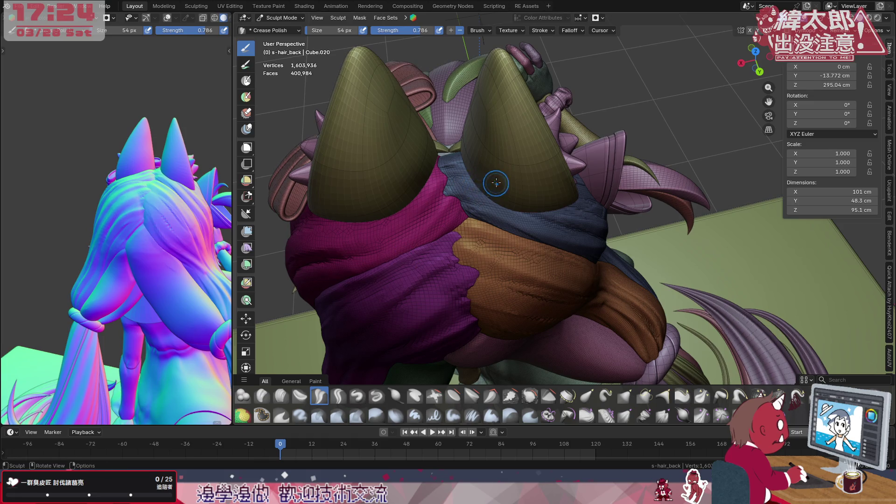
{"action": "mouse_move", "coordinate": [483, 194]}
{"action": "left_mouse_down"}
{"action": "mouse_move", "coordinate": [467, 193]}
{"action": "mouse_move", "coordinate": [462, 176]}
{"action": "mouse_move", "coordinate": [472, 159]}
{"action": "mouse_move", "coordinate": [460, 163]}
{"action": "left_mouse_up"}
{"action": "mouse_move", "coordinate": [539, 239]}
{"action": "middle_mouse_down"}
{"action": "mouse_move", "coordinate": [621, 239]}
{"action": "mouse_move", "coordinate": [668, 226]}
{"action": "mouse_move", "coordinate": [653, 149]}
{"action": "middle_mouse_up"}
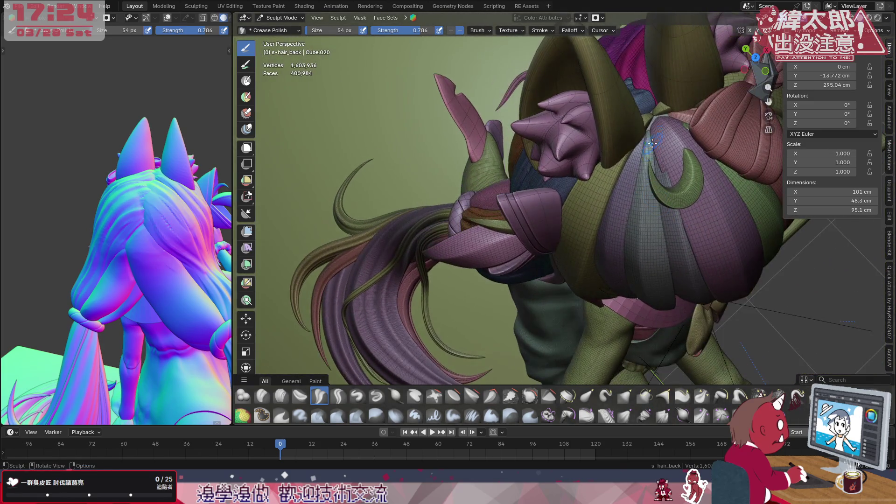
{"action": "middle_click_drag", "start_coordinate": [648, 104], "coordinate": [655, 99]}
{"action": "key", "text": "Escape"}
- Draw straight Crease Polish lines across the orange lock on the crown
{"action": "middle_click_drag", "start_coordinate": [593, 219], "coordinate": [598, 184]}
{"action": "mouse_move", "coordinate": [563, 154]}
{"action": "middle_mouse_down"}
{"action": "mouse_move", "coordinate": [574, 217]}
{"action": "mouse_move", "coordinate": [579, 185]}
{"action": "middle_mouse_up"}
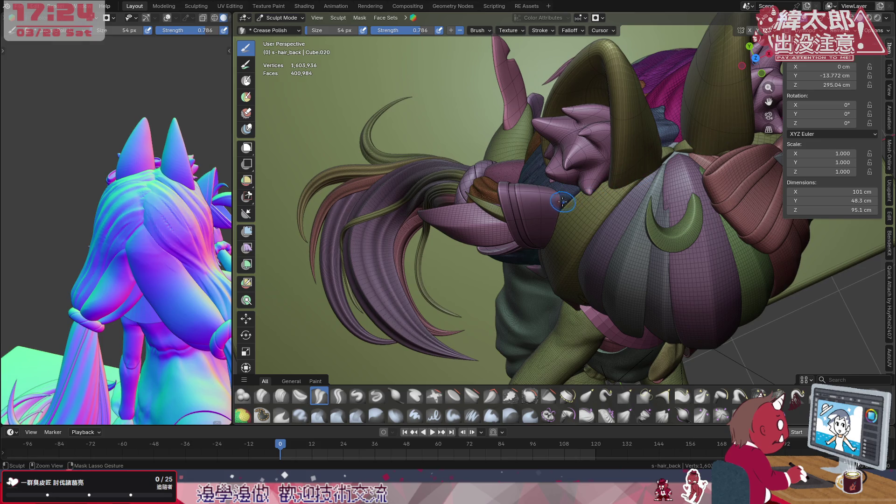
{"action": "mouse_move", "coordinate": [663, 145]}
{"action": "middle_mouse_down"}
{"action": "mouse_move", "coordinate": [689, 227]}
{"action": "mouse_move", "coordinate": [625, 248]}
{"action": "middle_mouse_up"}
{"action": "left_click_drag", "start_coordinate": [638, 269], "coordinate": [605, 250]}
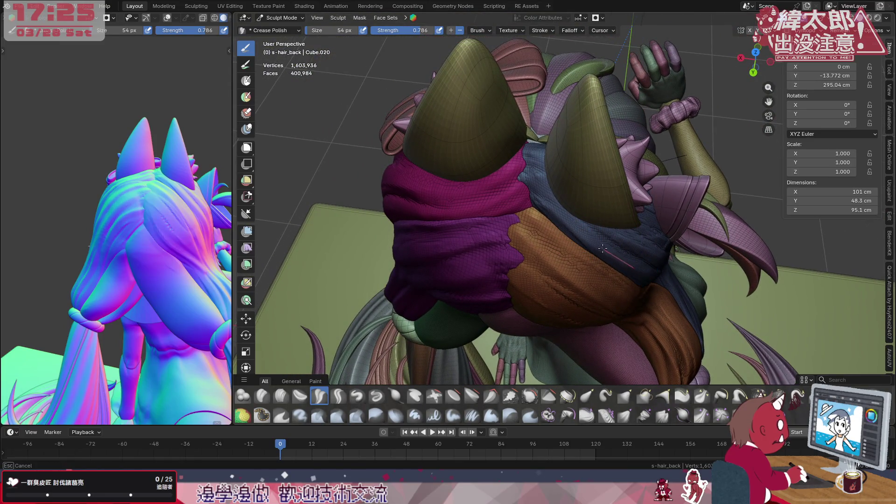
{"action": "left_click_drag", "start_coordinate": [545, 213], "coordinate": [488, 171]}
{"action": "mouse_move", "coordinate": [627, 264]}
{"action": "middle_mouse_down"}
{"action": "mouse_move", "coordinate": [615, 223]}
{"action": "mouse_move", "coordinate": [636, 242]}
{"action": "middle_mouse_up"}
{"action": "left_click_drag", "start_coordinate": [594, 209], "coordinate": [579, 198]}
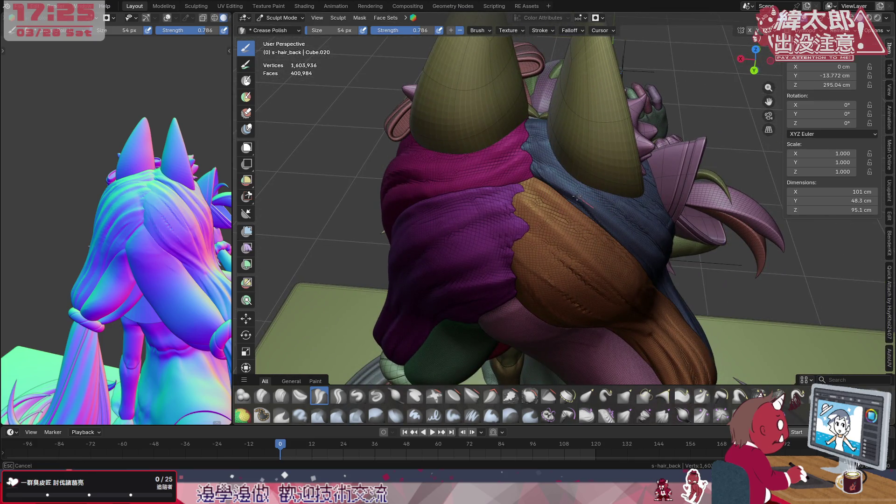
{"action": "left_click_drag", "start_coordinate": [505, 164], "coordinate": [508, 168]}
{"action": "mouse_move", "coordinate": [533, 204]}
{"action": "middle_mouse_down"}
{"action": "mouse_move", "coordinate": [607, 214]}
{"action": "mouse_move", "coordinate": [605, 202]}
{"action": "mouse_move", "coordinate": [616, 221]}
{"action": "middle_mouse_up"}
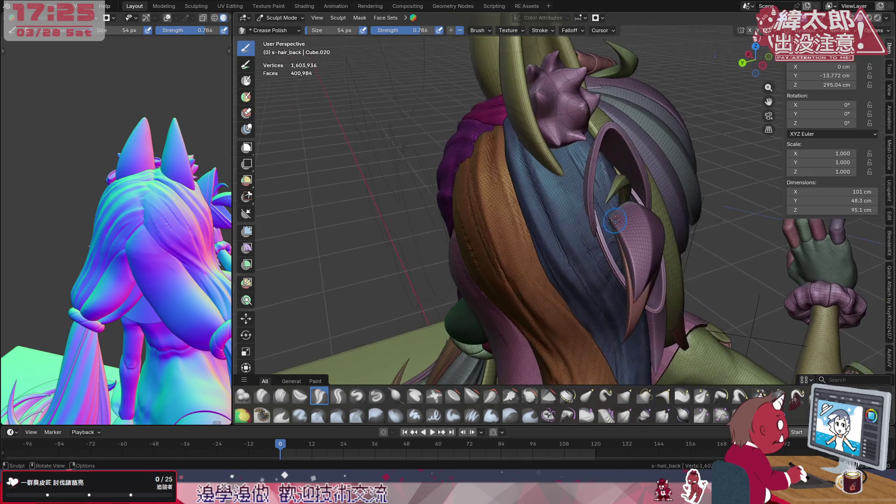
- Crease the blue hair lock near the crown with short strokes
{"action": "middle_click_drag", "start_coordinate": [555, 172], "coordinate": [555, 170]}
{"action": "left_click_drag", "start_coordinate": [579, 192], "coordinate": [581, 197]}
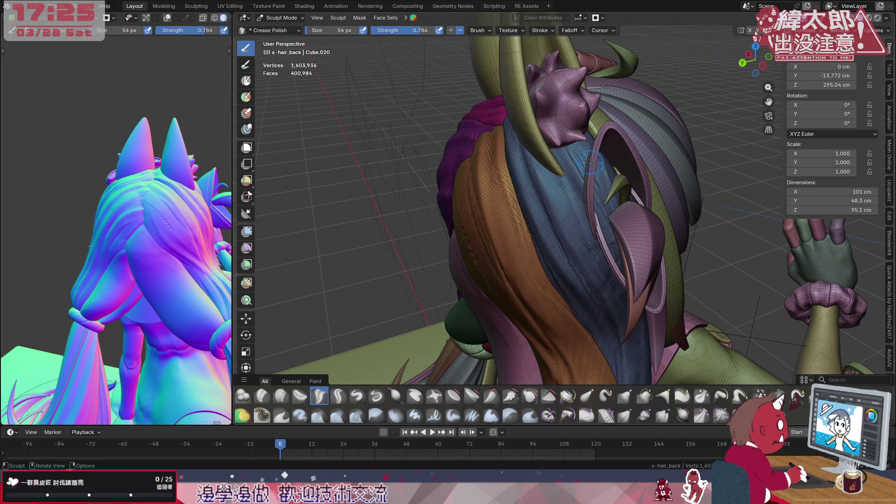
{"action": "left_click_drag", "start_coordinate": [607, 189], "coordinate": [620, 169]}
{"action": "left_click_drag", "start_coordinate": [550, 176], "coordinate": [548, 173]}
{"action": "left_click_drag", "start_coordinate": [572, 220], "coordinate": [573, 218]}
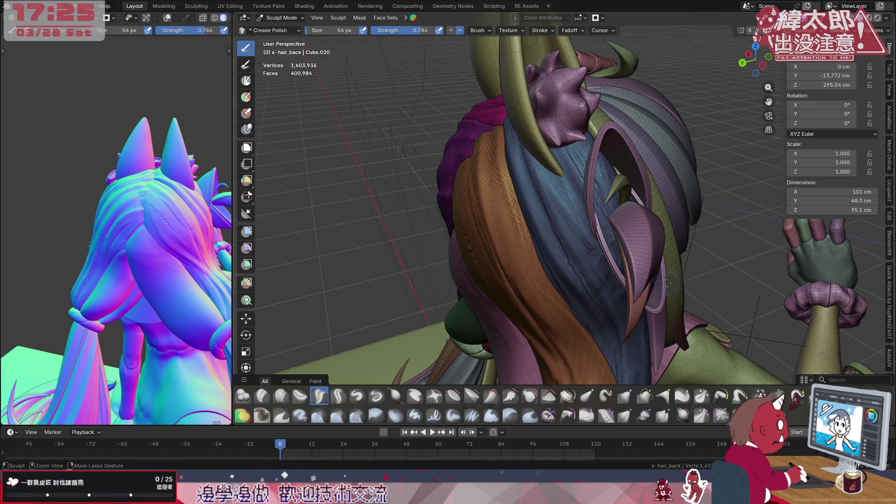
{"action": "left_click_drag", "start_coordinate": [562, 178], "coordinate": [612, 243]}
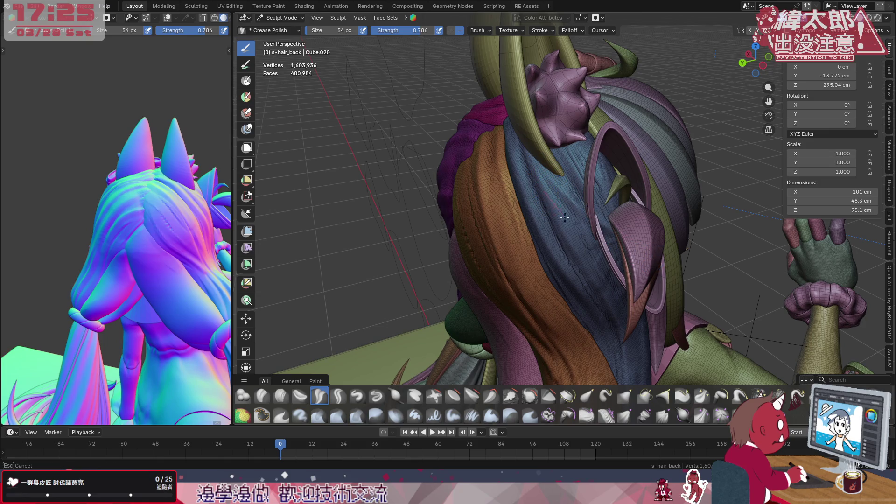
{"action": "mouse_move", "coordinate": [658, 269]}
{"action": "middle_mouse_down"}
{"action": "mouse_move", "coordinate": [601, 245]}
{"action": "mouse_move", "coordinate": [617, 248]}
{"action": "mouse_move", "coordinate": [648, 190]}
{"action": "middle_mouse_up"}
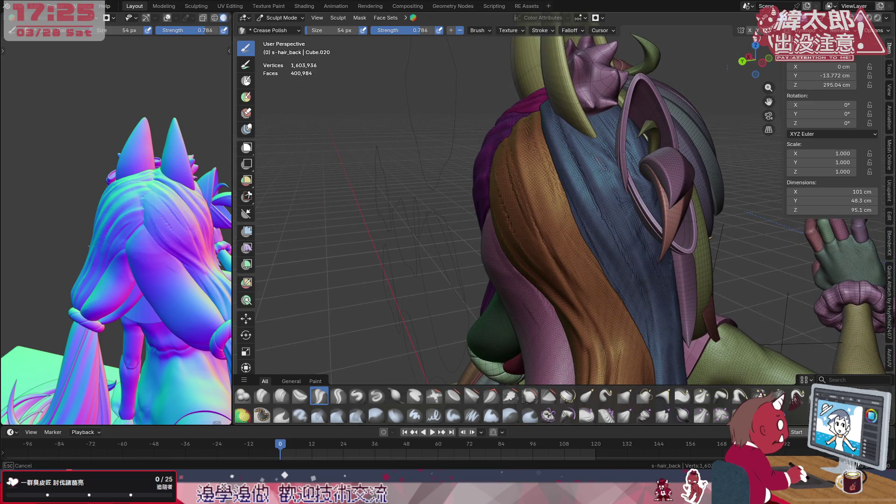
- Sculpt along the green strand and polish the blue lock's surface top to bottom
{"action": "mouse_move", "coordinate": [666, 188]}
{"action": "left_mouse_down"}
{"action": "mouse_move", "coordinate": [654, 210]}
{"action": "mouse_move", "coordinate": [639, 308]}
{"action": "left_mouse_up"}
{"action": "middle_click_drag", "start_coordinate": [707, 293], "coordinate": [654, 289]}
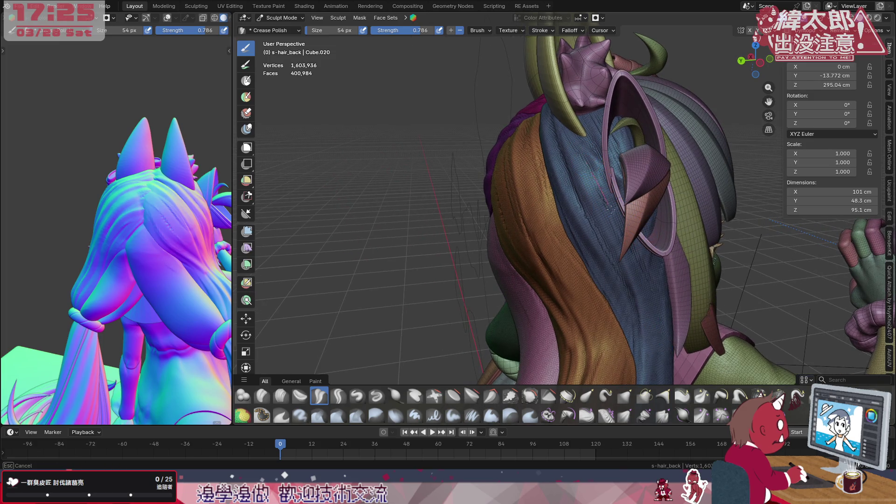
{"action": "mouse_move", "coordinate": [672, 233]}
{"action": "middle_mouse_down"}
{"action": "mouse_move", "coordinate": [661, 253]}
{"action": "mouse_move", "coordinate": [654, 197]}
{"action": "middle_mouse_up"}
{"action": "left_click_drag", "start_coordinate": [652, 193], "coordinate": [635, 334]}
{"action": "mouse_move", "coordinate": [650, 157]}
{"action": "left_mouse_down"}
{"action": "mouse_move", "coordinate": [646, 245]}
{"action": "mouse_move", "coordinate": [600, 364]}
{"action": "left_mouse_up"}
{"action": "mouse_move", "coordinate": [653, 153]}
{"action": "left_mouse_down"}
{"action": "mouse_move", "coordinate": [628, 334]}
{"action": "mouse_move", "coordinate": [623, 287]}
{"action": "left_mouse_up"}
{"action": "middle_click_drag", "start_coordinate": [668, 177], "coordinate": [640, 137]}
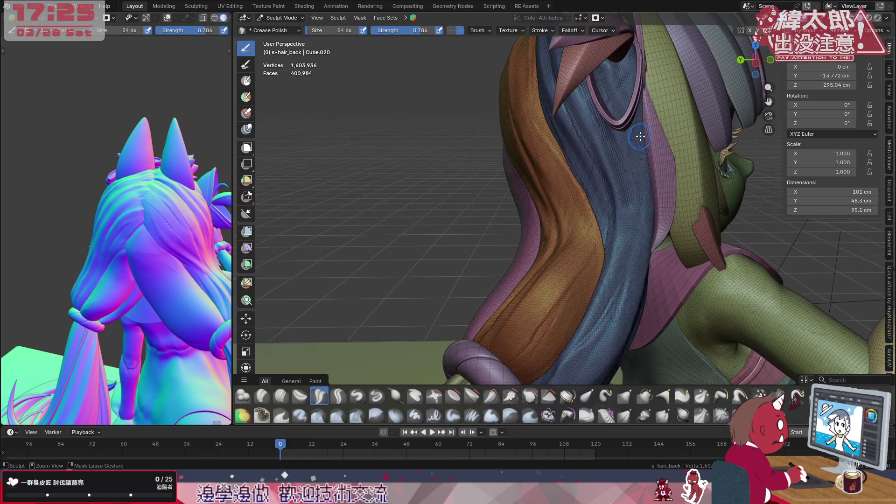
{"action": "mouse_move", "coordinate": [641, 106]}
{"action": "left_mouse_down"}
{"action": "mouse_move", "coordinate": [640, 201]}
{"action": "mouse_move", "coordinate": [604, 364]}
{"action": "left_mouse_up"}
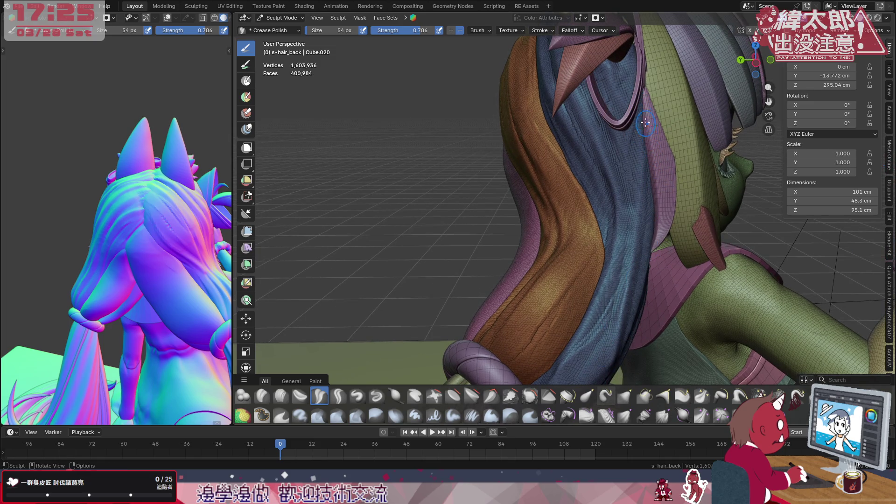
{"action": "left_click_drag", "start_coordinate": [645, 161], "coordinate": [589, 373]}
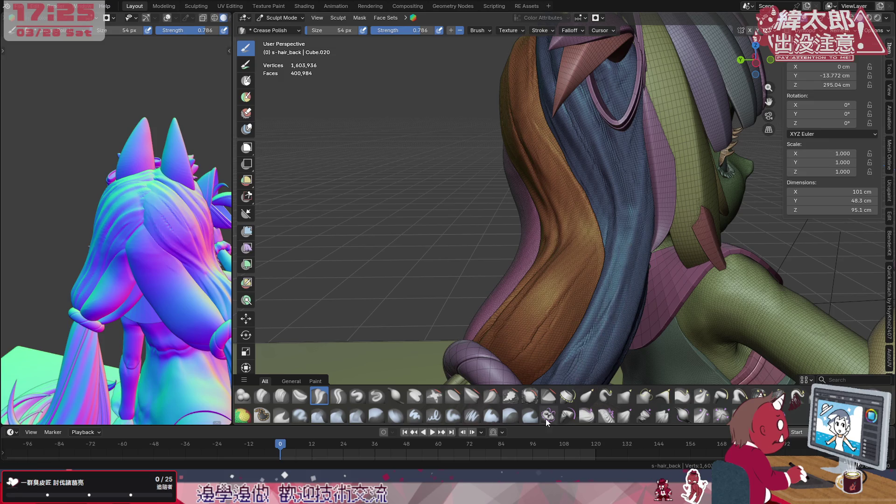
{"action": "mouse_move", "coordinate": [642, 135]}
{"action": "left_mouse_down"}
{"action": "mouse_move", "coordinate": [628, 280]}
{"action": "mouse_move", "coordinate": [589, 373]}
{"action": "left_mouse_up"}
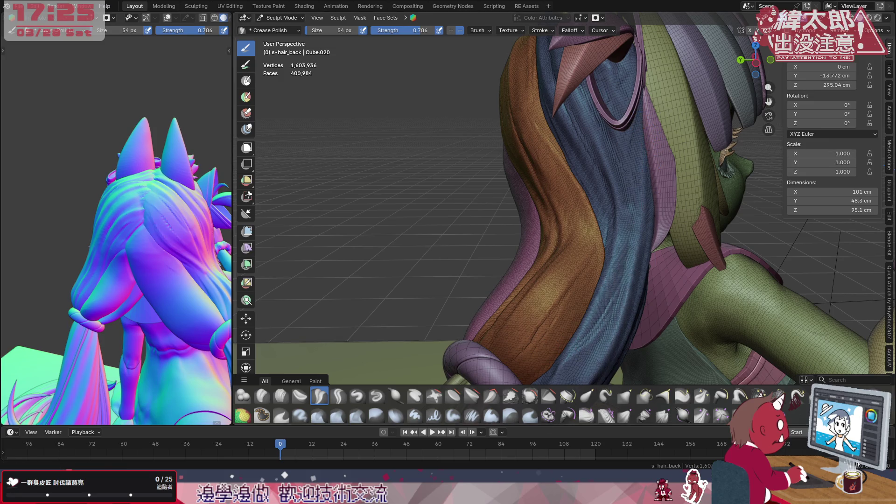
{"action": "middle_click_drag", "start_coordinate": [652, 217], "coordinate": [611, 188]}
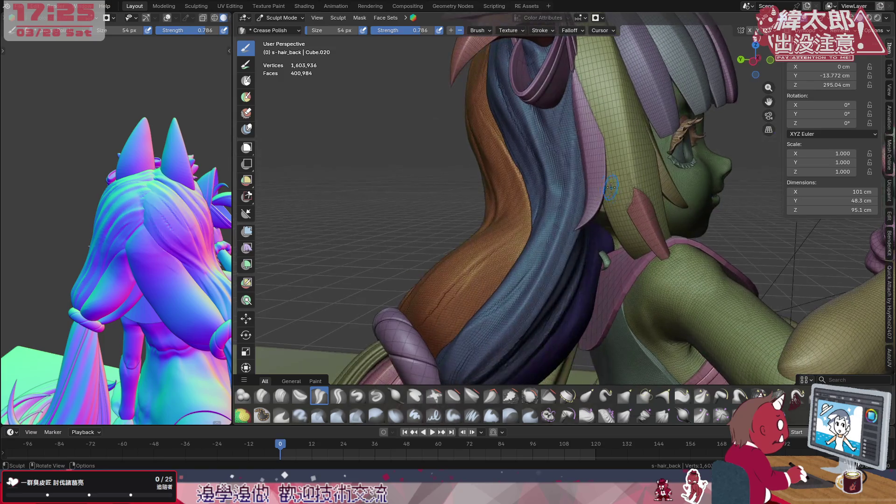
- Polish the blue lock down toward its lower end from a rear view
{"action": "mouse_move", "coordinate": [580, 160]}
{"action": "left_mouse_down"}
{"action": "mouse_move", "coordinate": [560, 254]}
{"action": "mouse_move", "coordinate": [490, 350]}
{"action": "left_mouse_up"}
{"action": "left_click_drag", "start_coordinate": [562, 258], "coordinate": [490, 355]}
{"action": "left_click_drag", "start_coordinate": [560, 257], "coordinate": [499, 360]}
{"action": "middle_click_drag", "start_coordinate": [567, 182], "coordinate": [617, 178]}
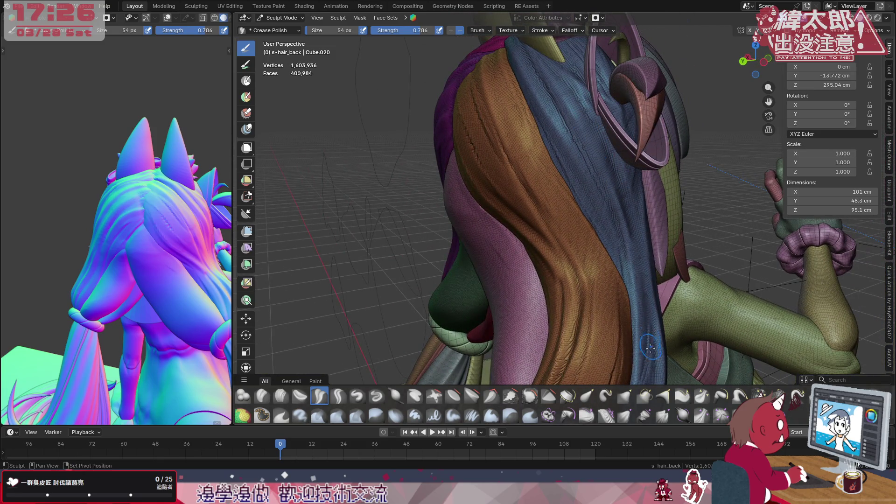
{"action": "middle_click_drag", "start_coordinate": [623, 164], "coordinate": [539, 63]}
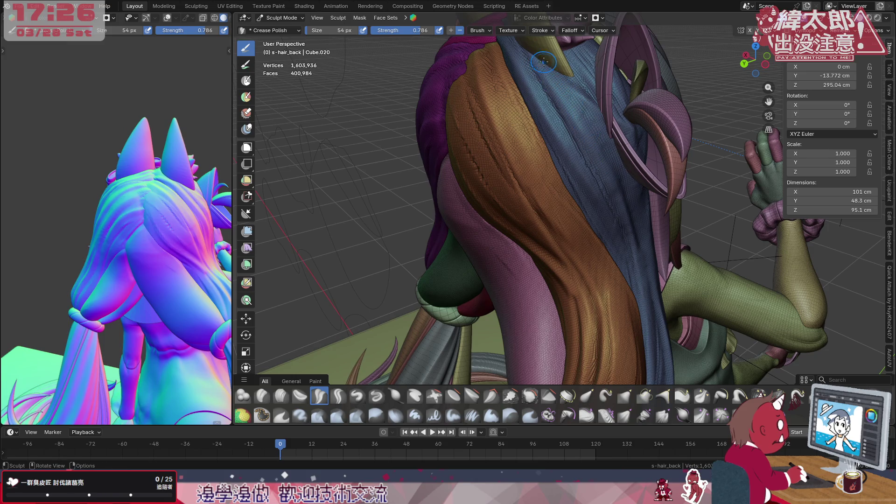
{"action": "left_click_drag", "start_coordinate": [624, 171], "coordinate": [604, 159], "text": "ctrl"}
{"action": "left_click_drag", "start_coordinate": [578, 107], "coordinate": [647, 255]}
{"action": "mouse_move", "coordinate": [607, 138]}
{"action": "left_mouse_down"}
{"action": "mouse_move", "coordinate": [591, 118]}
{"action": "mouse_move", "coordinate": [648, 278]}
{"action": "left_mouse_up"}
- Add short up-and-down polishing strokes along the blue hair lock
{"action": "left_click_drag", "start_coordinate": [648, 224], "coordinate": [638, 219]}
{"action": "left_click_drag", "start_coordinate": [604, 136], "coordinate": [649, 291]}
{"action": "left_click_drag", "start_coordinate": [628, 217], "coordinate": [646, 284]}
{"action": "left_click_drag", "start_coordinate": [621, 163], "coordinate": [644, 299]}
{"action": "mouse_move", "coordinate": [645, 174]}
{"action": "middle_mouse_down"}
{"action": "mouse_move", "coordinate": [602, 201]}
{"action": "mouse_move", "coordinate": [591, 196]}
{"action": "middle_mouse_up"}
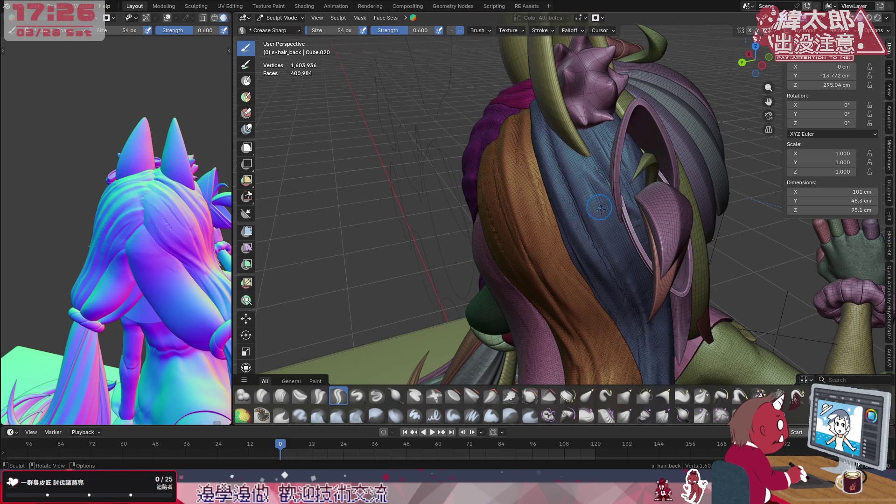
{"action": "key", "text": "ctrl"}
- Carve inverted Crease Sharp strokes on the blue strand near the crown and ring
{"action": "left_click_drag", "start_coordinate": [645, 320], "coordinate": [643, 322], "text": "ctrl"}
{"action": "left_click_drag", "start_coordinate": [638, 277], "coordinate": [637, 280]}
{"action": "middle_click_drag", "start_coordinate": [622, 162], "coordinate": [612, 195]}
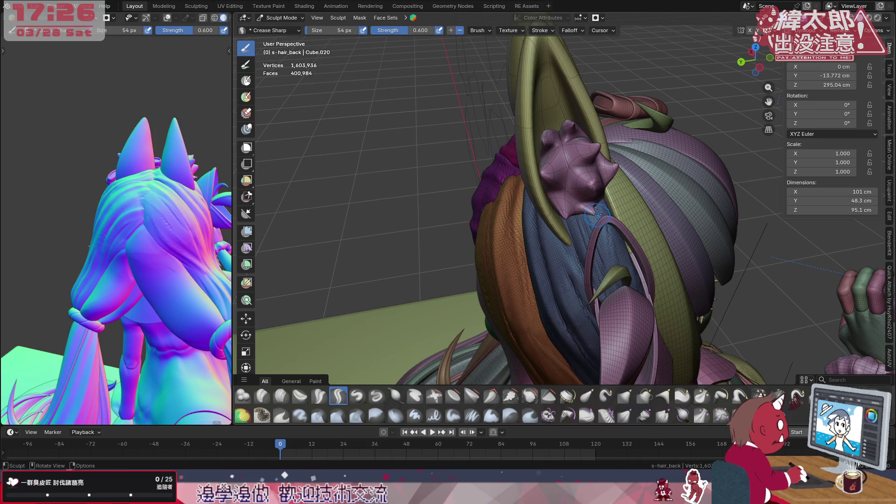
{"action": "left_click_drag", "start_coordinate": [612, 216], "coordinate": [624, 292], "text": "ctrl"}
{"action": "middle_click_drag", "start_coordinate": [642, 272], "coordinate": [621, 256]}
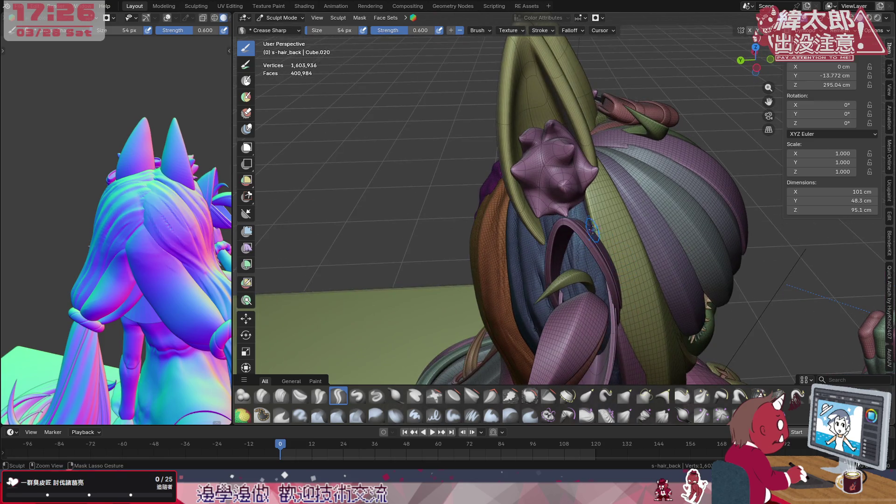
{"action": "middle_click_drag", "start_coordinate": [611, 309], "coordinate": [621, 263]}
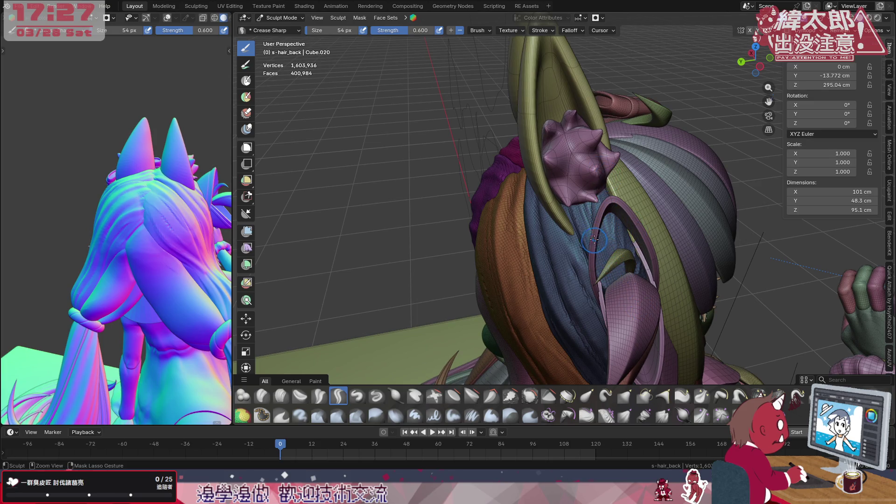
- Roll the purple hair loop into a hood shape and carve a dark crease down the blue lock
{"action": "left_click_drag", "start_coordinate": [608, 211], "coordinate": [628, 227]}
{"action": "middle_click_drag", "start_coordinate": [628, 227], "coordinate": [594, 205]}
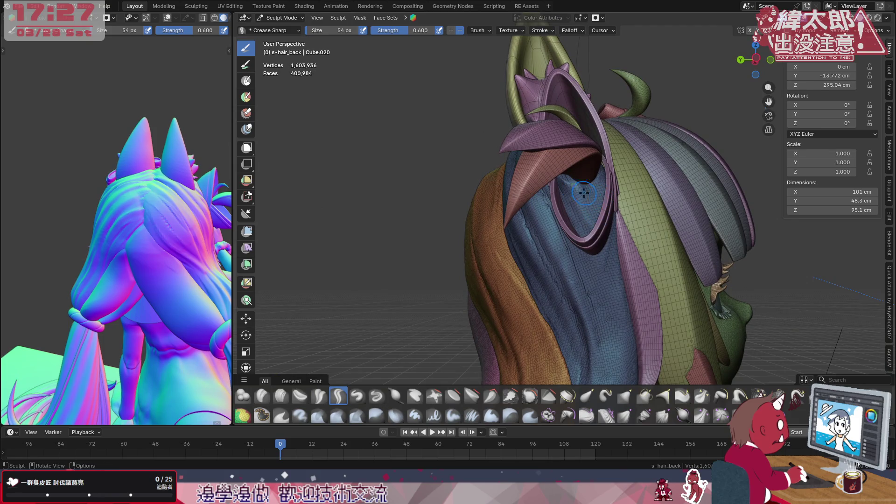
{"action": "mouse_move", "coordinate": [583, 181]}
{"action": "left_mouse_down"}
{"action": "mouse_move", "coordinate": [594, 210]}
{"action": "mouse_move", "coordinate": [615, 187]}
{"action": "mouse_move", "coordinate": [595, 175]}
{"action": "left_mouse_up"}
{"action": "mouse_move", "coordinate": [589, 247]}
{"action": "left_mouse_down"}
{"action": "mouse_move", "coordinate": [585, 262]}
{"action": "mouse_move", "coordinate": [583, 203]}
{"action": "mouse_move", "coordinate": [577, 224]}
{"action": "mouse_move", "coordinate": [593, 294]}
{"action": "mouse_move", "coordinate": [574, 207]}
{"action": "mouse_move", "coordinate": [598, 250]}
{"action": "mouse_move", "coordinate": [589, 248]}
{"action": "left_mouse_up"}
{"action": "middle_click_drag", "start_coordinate": [591, 214], "coordinate": [611, 213]}
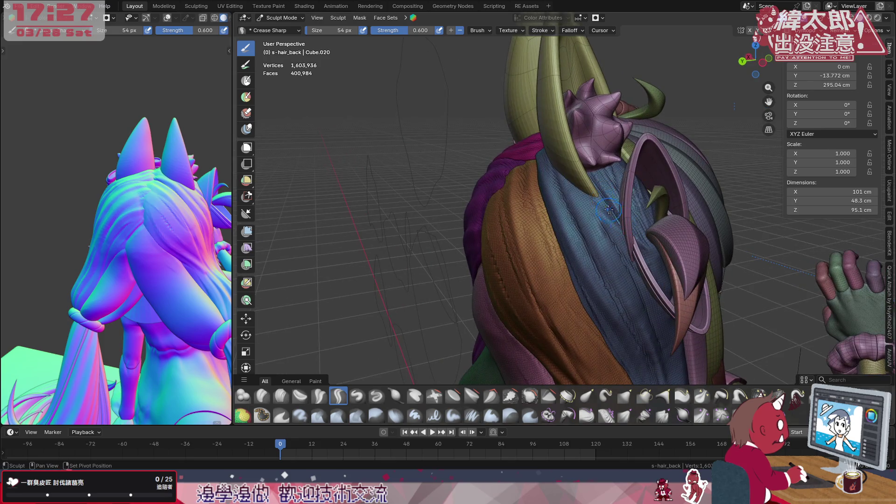
{"action": "left_click_drag", "start_coordinate": [661, 239], "coordinate": [682, 249]}
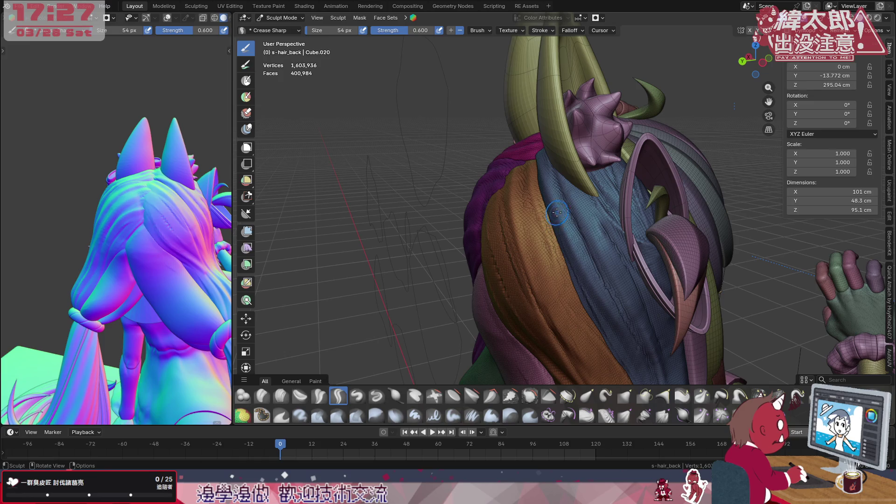
{"action": "middle_click_drag", "start_coordinate": [630, 261], "coordinate": [586, 222]}
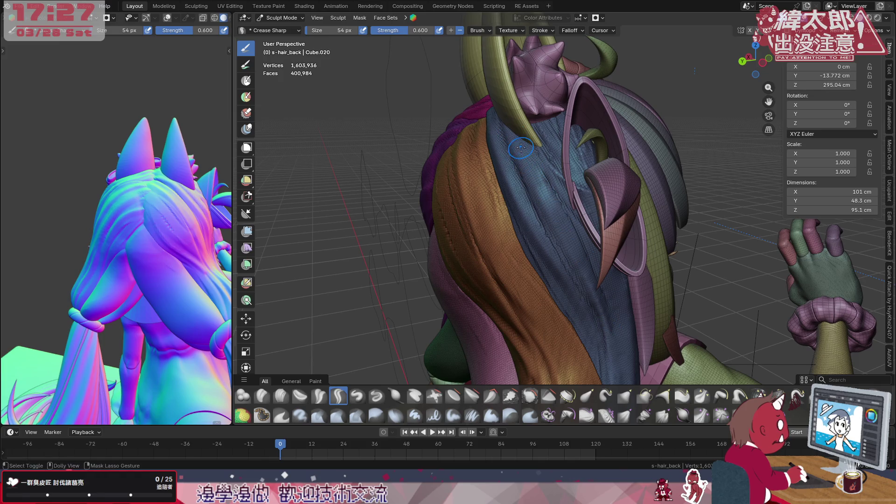
{"action": "left_click_drag", "start_coordinate": [522, 153], "coordinate": [571, 252]}
{"action": "middle_click_drag", "start_coordinate": [608, 245], "coordinate": [560, 193]}
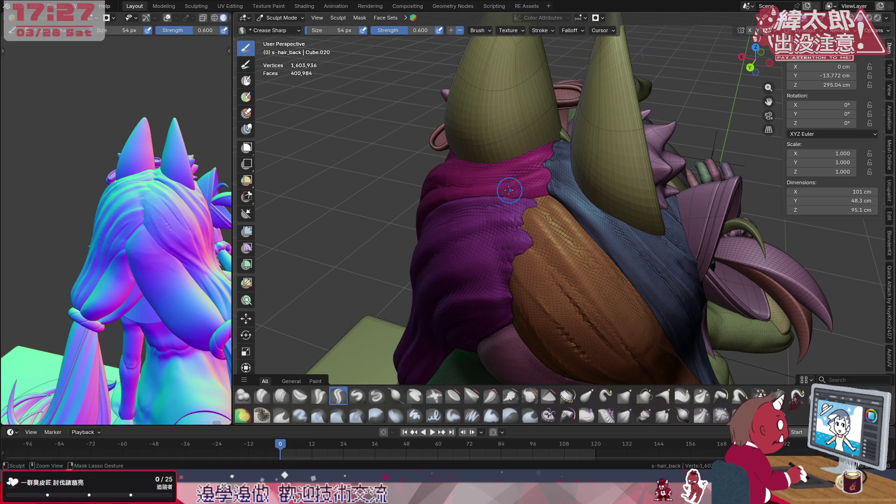
- Crease the blue lock's seam toward the horn tip, checking it in wireframe before returning to solid shading
{"action": "left_click_drag", "start_coordinate": [556, 191], "coordinate": [589, 222]}
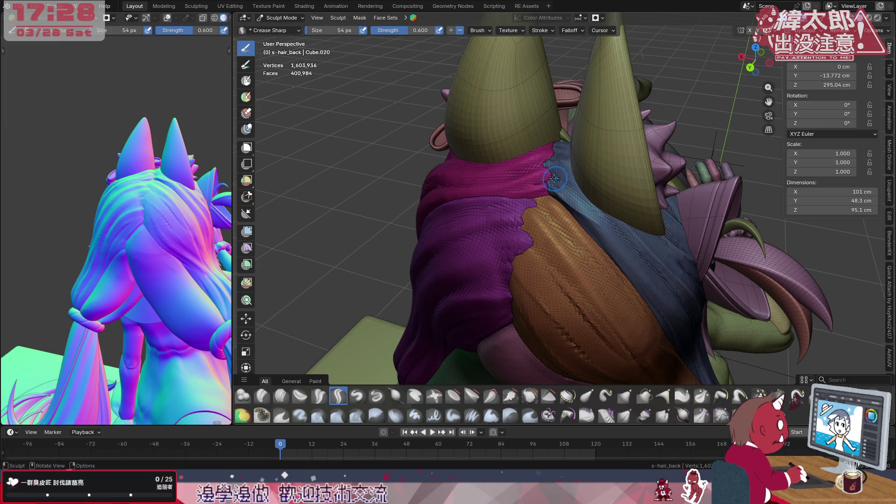
{"action": "left_click_drag", "start_coordinate": [591, 222], "coordinate": [642, 229]}
{"action": "key", "text": "z"}
{"action": "key", "text": "4"}
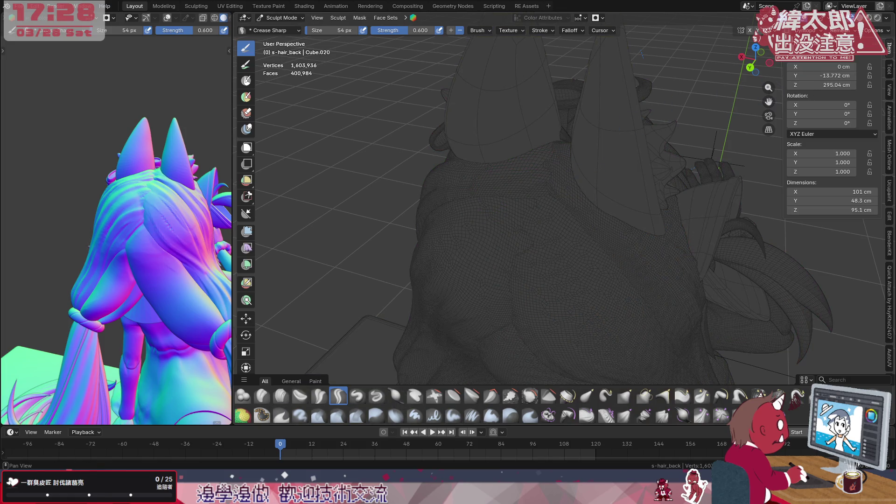
{"action": "key", "text": "z"}
{"action": "left_click", "coordinate": [676, 174]}
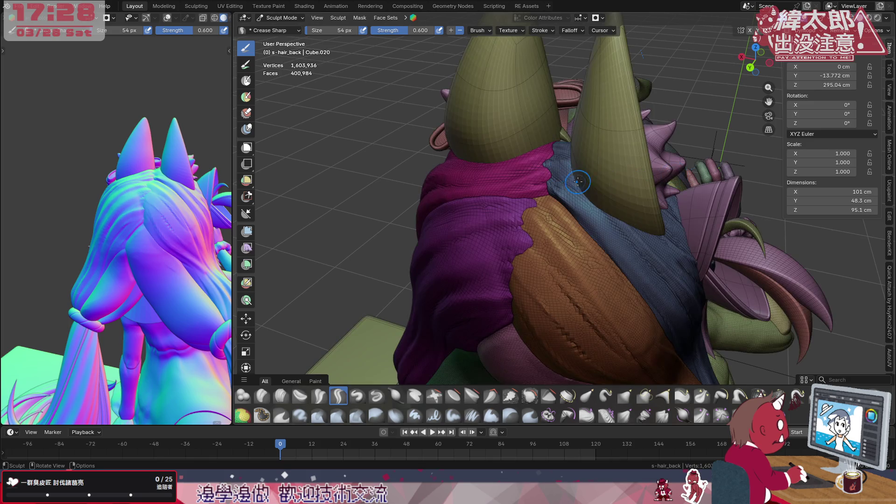
- From a higher angle, lightly crease the boundary between the pink and blue locks
{"action": "middle_click_drag", "start_coordinate": [565, 158], "coordinate": [562, 193]}
{"action": "mouse_move", "coordinate": [570, 194]}
{"action": "left_mouse_down"}
{"action": "mouse_move", "coordinate": [591, 192]}
{"action": "mouse_move", "coordinate": [586, 201]}
{"action": "left_mouse_up"}
{"action": "key", "text": "ctrl"}
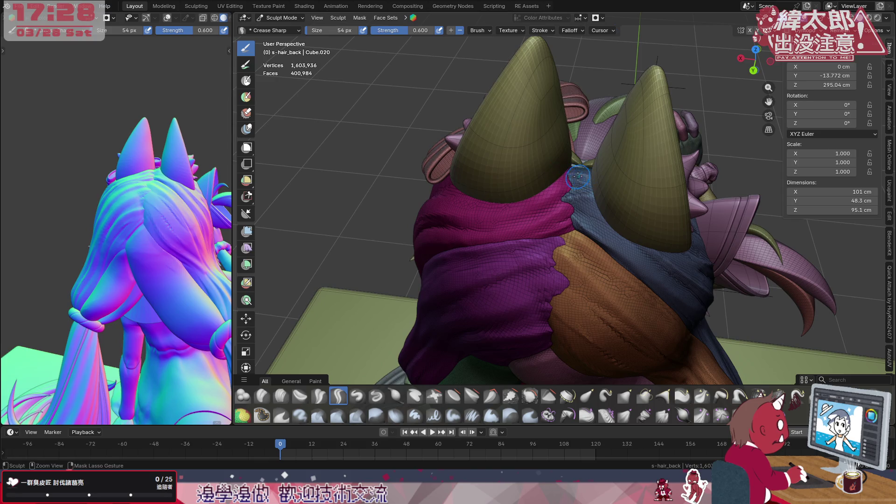
{"action": "key", "text": "ctrl"}
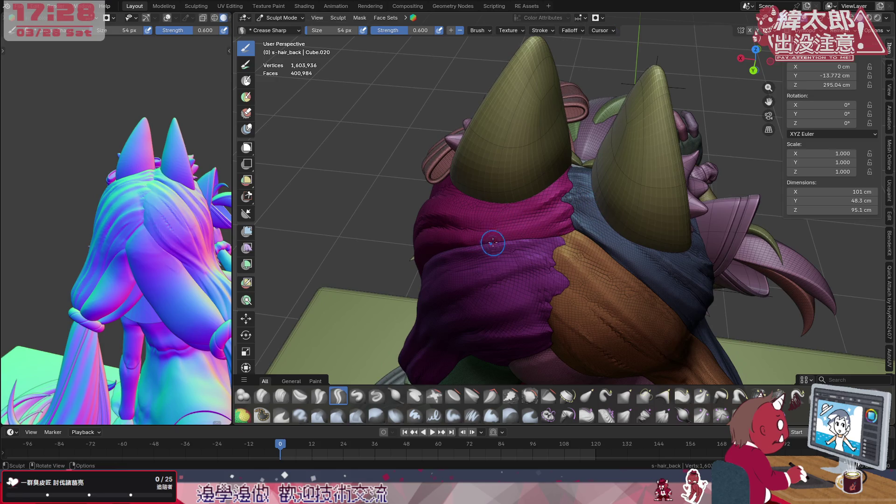
- Enlarge the Crease Sharp brush to 120 px
{"action": "middle_click_drag", "start_coordinate": [567, 205], "coordinate": [673, 204]}
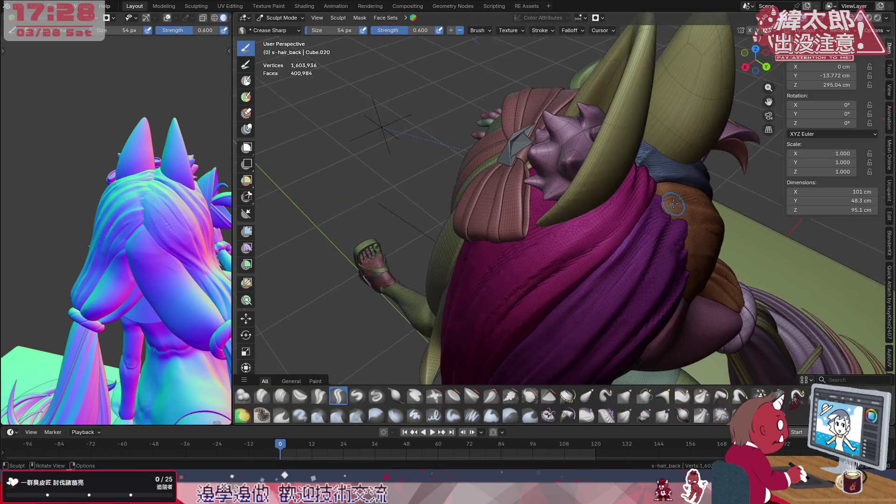
{"action": "key", "text": "f"}
{"action": "left_click", "coordinate": [645, 201]}
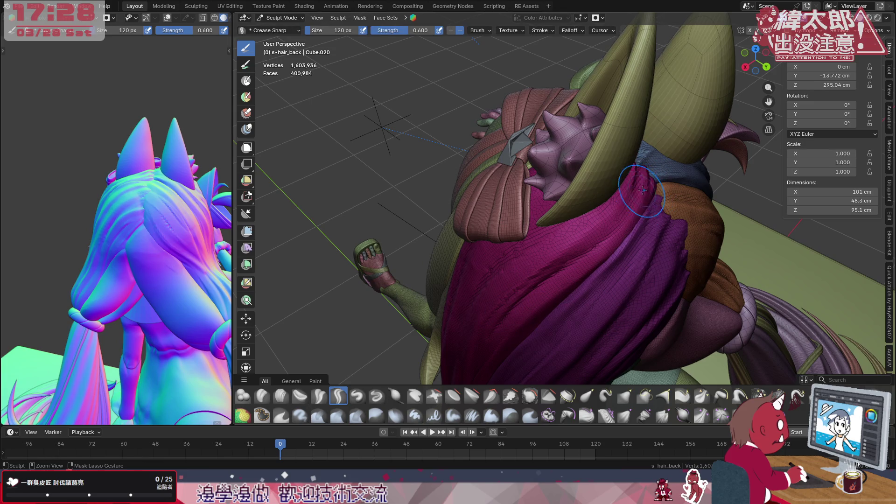
- Try a crease groove across the pink lock, then undo it
{"action": "mouse_move", "coordinate": [646, 191]}
{"action": "left_mouse_down"}
{"action": "mouse_move", "coordinate": [601, 200]}
{"action": "mouse_move", "coordinate": [640, 198]}
{"action": "left_mouse_up"}
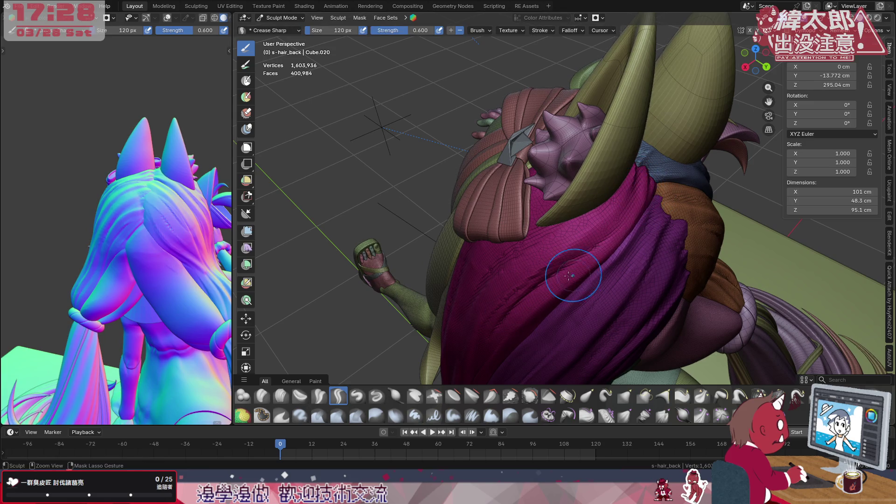
{"action": "middle_click_drag", "start_coordinate": [593, 252], "coordinate": [635, 195]}
{"action": "left_click_drag", "start_coordinate": [609, 243], "coordinate": [537, 269]}
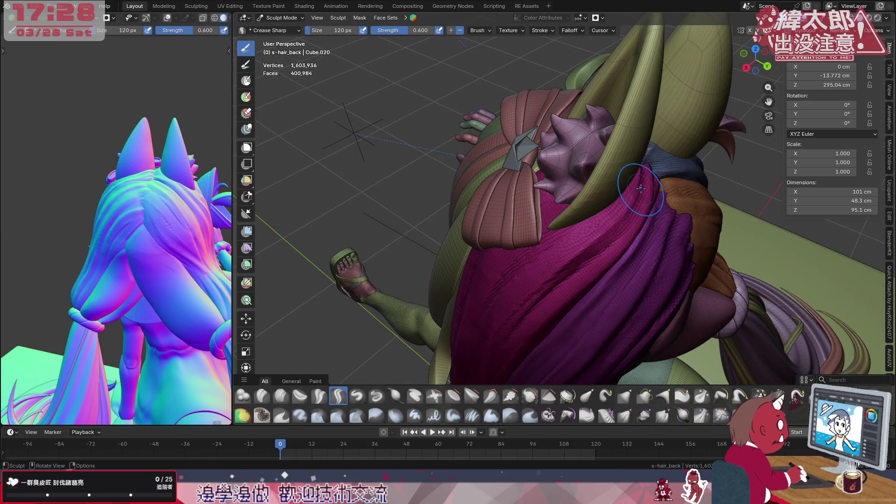
{"action": "key", "text": "ctrl+z"}
{"action": "key", "text": "ctrl+z"}
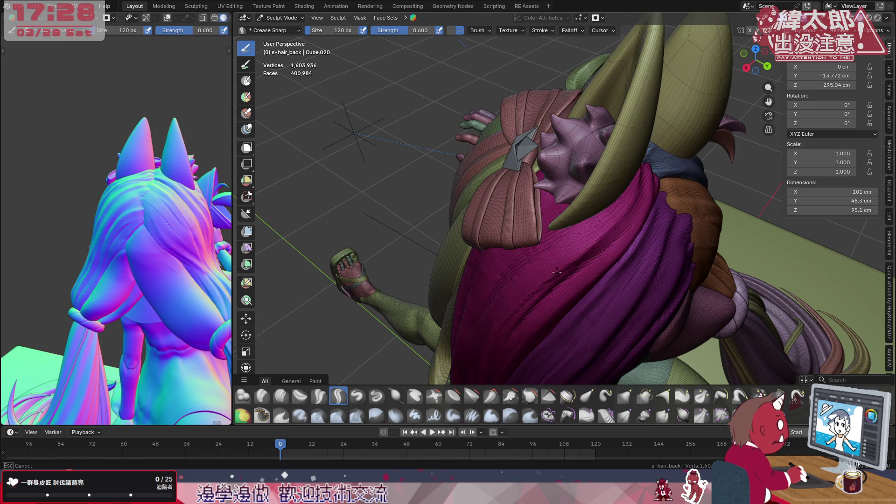
- Switch to Crease Polish and smooth the pink lock's edge over the blue collar
{"action": "left_click", "coordinate": [319, 396]}
{"action": "left_click_drag", "start_coordinate": [579, 260], "coordinate": [622, 216]}
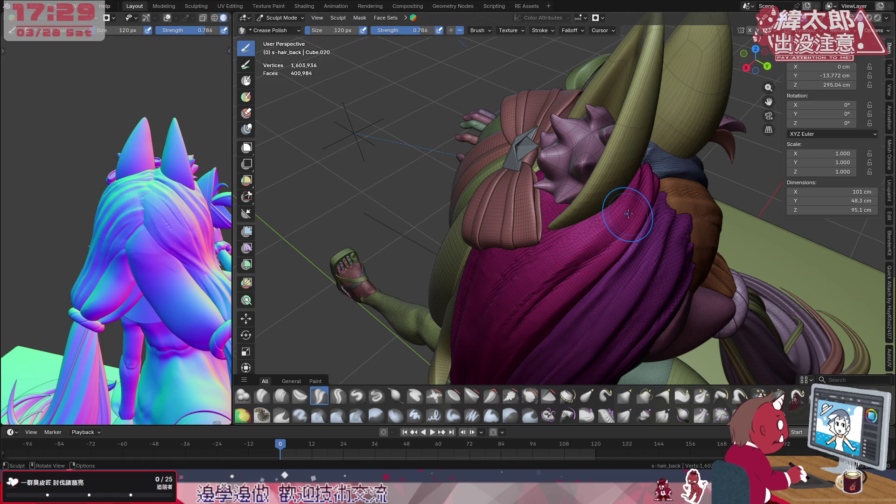
{"action": "mouse_move", "coordinate": [639, 180]}
{"action": "left_mouse_down"}
{"action": "mouse_move", "coordinate": [638, 198]}
{"action": "mouse_move", "coordinate": [636, 184]}
{"action": "mouse_move", "coordinate": [614, 212]}
{"action": "left_mouse_up"}
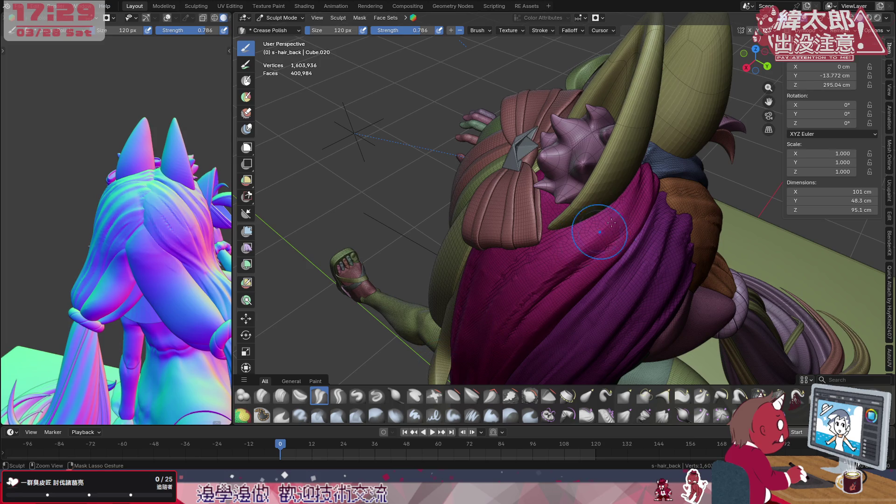
{"action": "left_click_drag", "start_coordinate": [644, 178], "coordinate": [623, 194]}
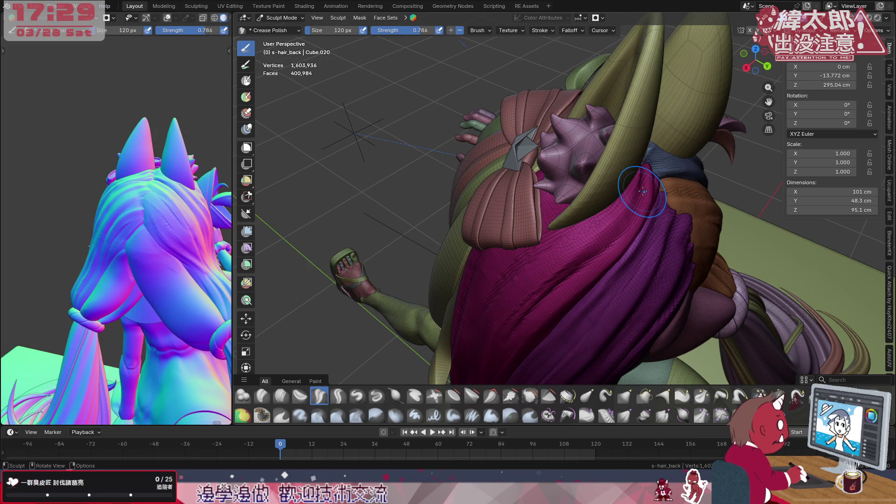
- Shrink the brush to 68 px
{"action": "mouse_move", "coordinate": [626, 244]}
{"action": "middle_mouse_down"}
{"action": "mouse_move", "coordinate": [700, 232]}
{"action": "mouse_move", "coordinate": [601, 193]}
{"action": "mouse_move", "coordinate": [598, 217]}
{"action": "middle_mouse_up"}
{"action": "key", "text": "f"}
{"action": "left_click", "coordinate": [595, 194]}
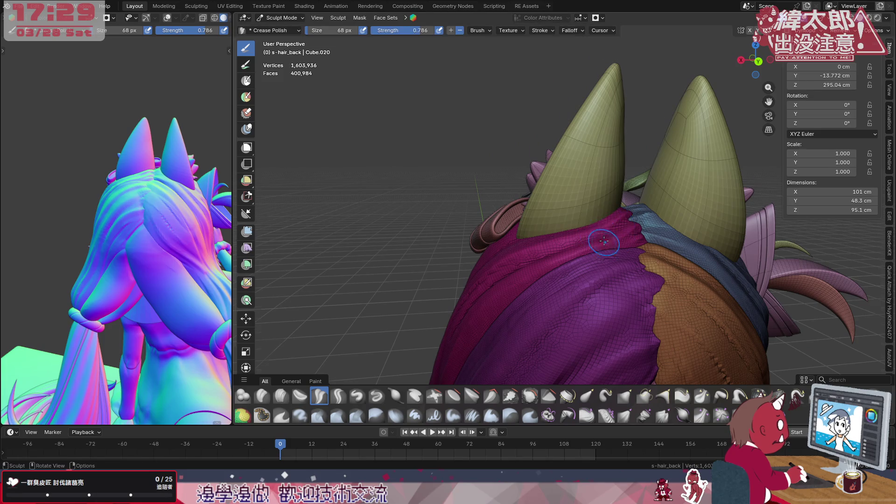
- Select the Grab brush and enlarge it from 158 px to 228 px
{"action": "middle_click_drag", "start_coordinate": [592, 155], "coordinate": [614, 223]}
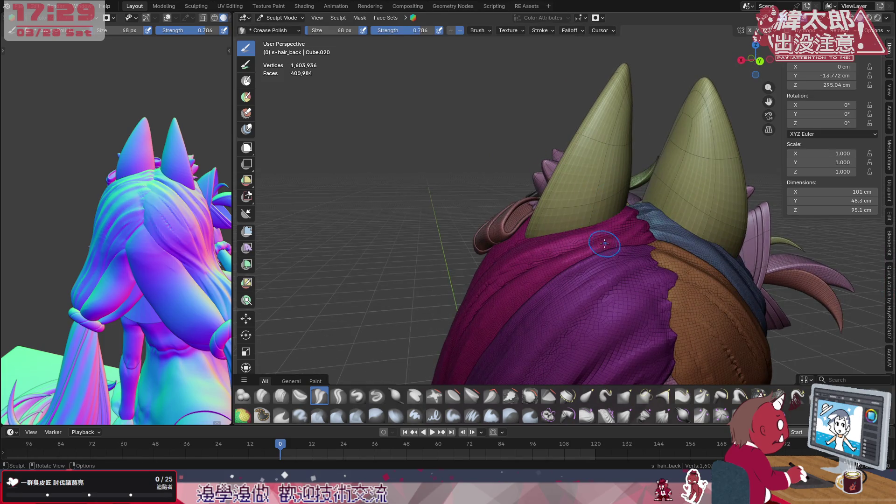
{"action": "left_click", "coordinate": [599, 393]}
{"action": "left_click", "coordinate": [625, 396]}
{"action": "key", "text": "f"}
{"action": "left_click", "coordinate": [634, 276]}
{"action": "middle_click_drag", "start_coordinate": [631, 262], "coordinate": [623, 206]}
{"action": "key", "text": "f"}
{"action": "left_click", "coordinate": [570, 162]}
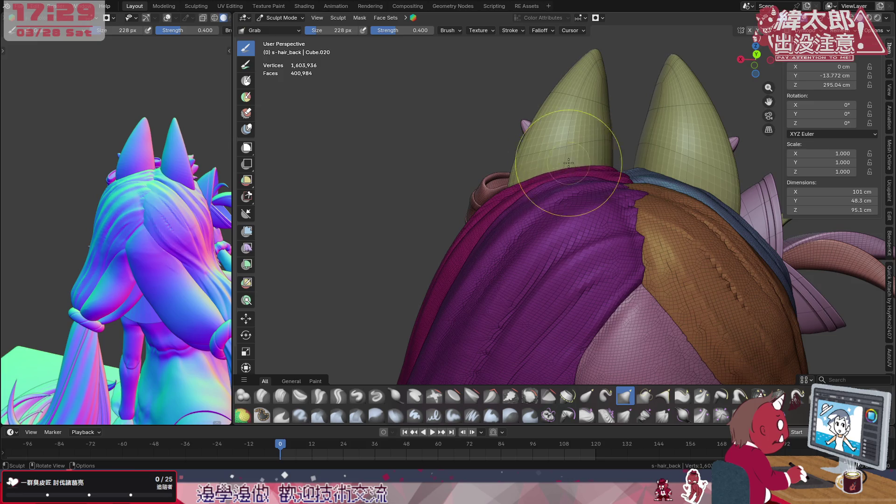
- Grab-pull the hair's top edge under the horns into shape
{"action": "left_click_drag", "start_coordinate": [575, 170], "coordinate": [561, 180]}
{"action": "middle_click_drag", "start_coordinate": [640, 210], "coordinate": [602, 152]}
{"action": "left_click_drag", "start_coordinate": [630, 144], "coordinate": [660, 157]}
{"action": "middle_click_drag", "start_coordinate": [661, 160], "coordinate": [671, 250]}
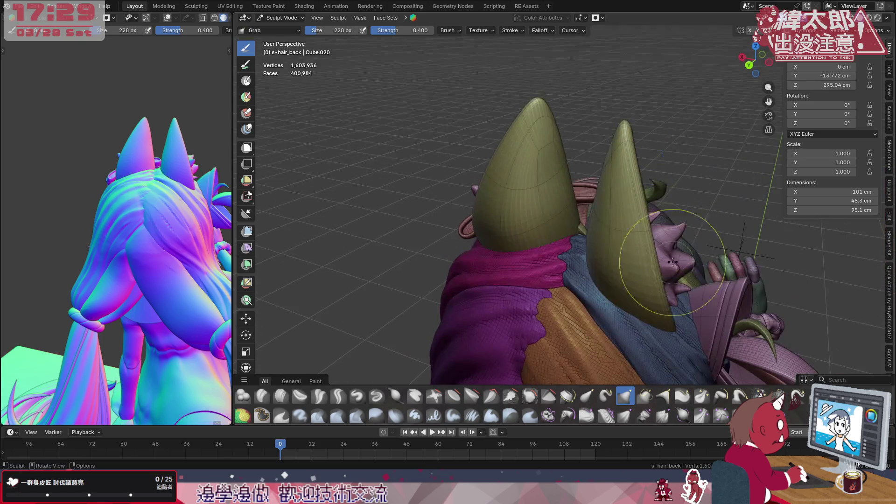
{"action": "mouse_move", "coordinate": [597, 264]}
{"action": "middle_mouse_down"}
{"action": "mouse_move", "coordinate": [690, 285]}
{"action": "mouse_move", "coordinate": [620, 240]}
{"action": "mouse_move", "coordinate": [700, 260]}
{"action": "mouse_move", "coordinate": [698, 239]}
{"action": "middle_mouse_up"}
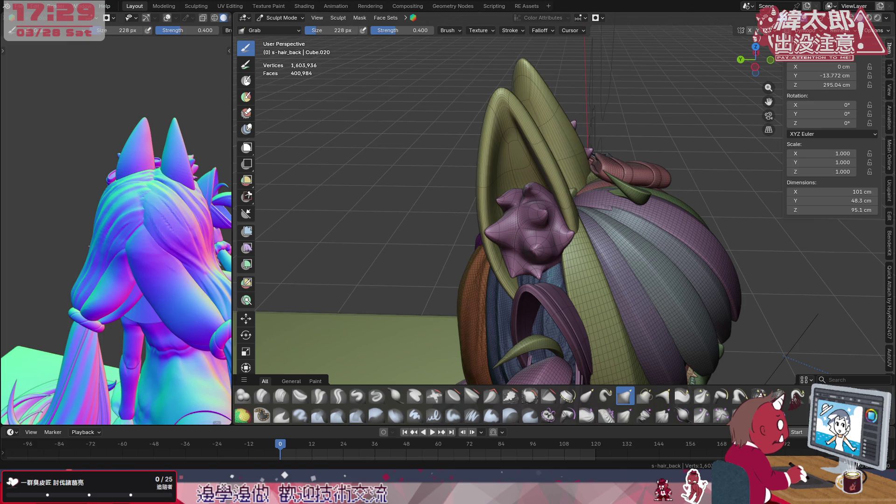
- Orbit and zoom the reference and main views to inspect the hair from behind and below
{"action": "scroll", "coordinate": [625, 206], "scroll_direction": "up", "scroll_amount": 2}
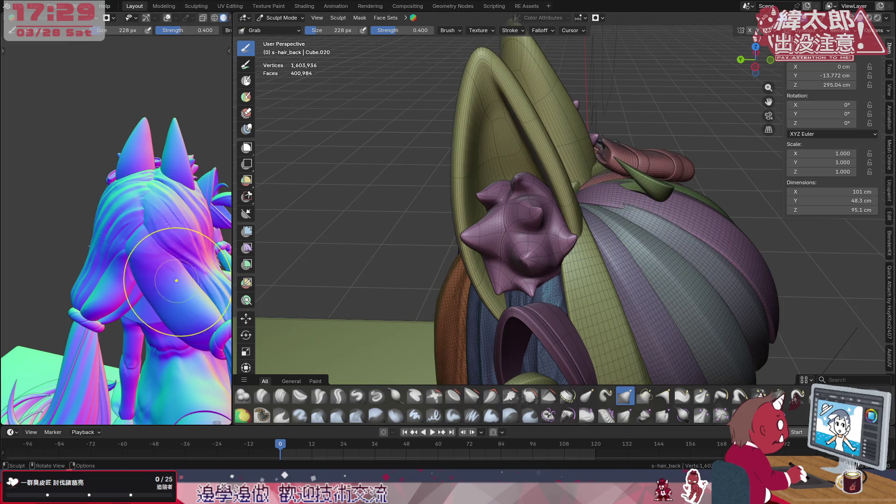
{"action": "mouse_move", "coordinate": [168, 281]}
{"action": "middle_mouse_down"}
{"action": "mouse_move", "coordinate": [139, 285]}
{"action": "mouse_move", "coordinate": [174, 275]}
{"action": "mouse_move", "coordinate": [195, 242]}
{"action": "mouse_move", "coordinate": [97, 314]}
{"action": "mouse_move", "coordinate": [74, 318]}
{"action": "middle_mouse_up"}
{"action": "mouse_move", "coordinate": [189, 329]}
{"action": "middle_mouse_down"}
{"action": "mouse_move", "coordinate": [196, 307]}
{"action": "mouse_move", "coordinate": [120, 280]}
{"action": "mouse_move", "coordinate": [205, 318]}
{"action": "mouse_move", "coordinate": [199, 308]}
{"action": "middle_mouse_up"}
{"action": "scroll", "coordinate": [140, 280], "scroll_direction": "up", "scroll_amount": 3}
{"action": "scroll", "coordinate": [157, 286], "scroll_direction": "down", "scroll_amount": 3}
{"action": "scroll", "coordinate": [191, 301], "scroll_direction": "up", "scroll_amount": 5}
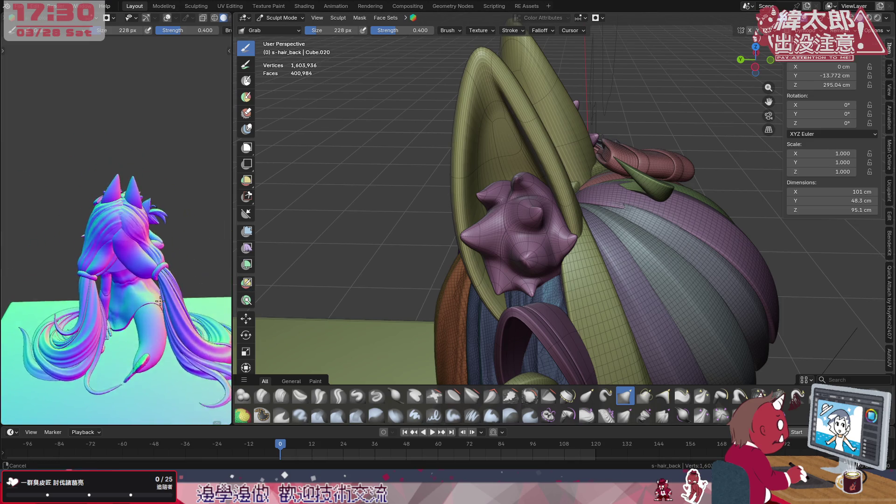
{"action": "mouse_move", "coordinate": [648, 277]}
{"action": "middle_mouse_down"}
{"action": "mouse_move", "coordinate": [621, 239]}
{"action": "mouse_move", "coordinate": [570, 224]}
{"action": "mouse_move", "coordinate": [575, 282]}
{"action": "mouse_move", "coordinate": [621, 280]}
{"action": "mouse_move", "coordinate": [611, 262]}
{"action": "middle_mouse_up"}
{"action": "scroll", "coordinate": [621, 240], "scroll_direction": "down", "scroll_amount": 3}
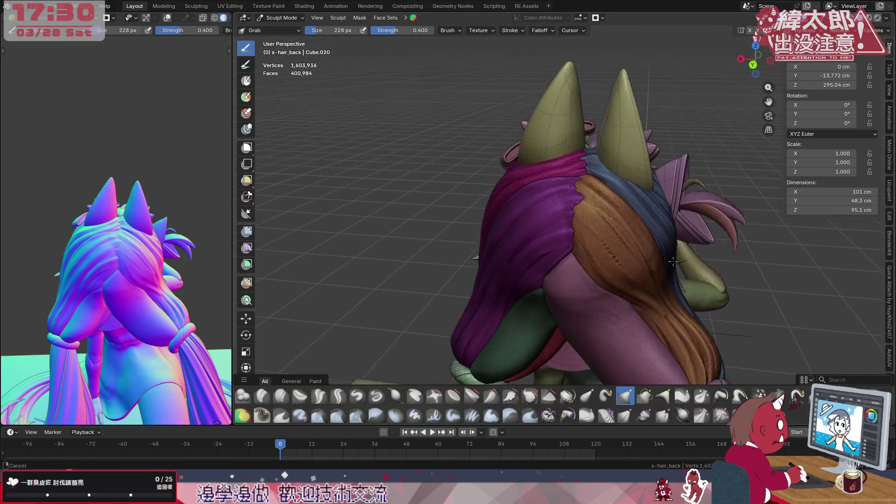
{"action": "scroll", "coordinate": [610, 260], "scroll_direction": "up", "scroll_amount": 2}
{"action": "scroll", "coordinate": [618, 255], "scroll_direction": "up", "scroll_amount": 2}
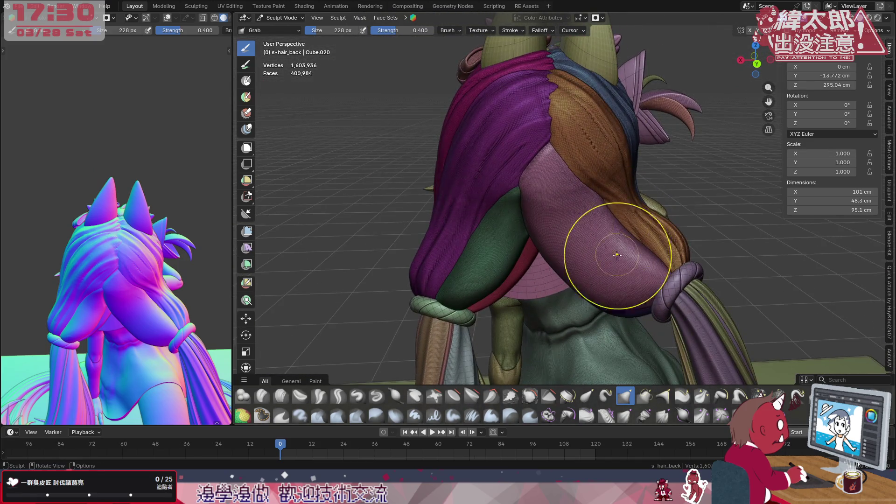
- Select the Clay Strips brush and shrink it to 106 px
{"action": "left_click", "coordinate": [280, 396]}
{"action": "scroll", "coordinate": [620, 377], "scroll_direction": "down", "scroll_amount": 1}
{"action": "mouse_move", "coordinate": [619, 376]}
{"action": "middle_mouse_down"}
{"action": "mouse_move", "coordinate": [615, 288]}
{"action": "mouse_move", "coordinate": [641, 266]}
{"action": "middle_mouse_up"}
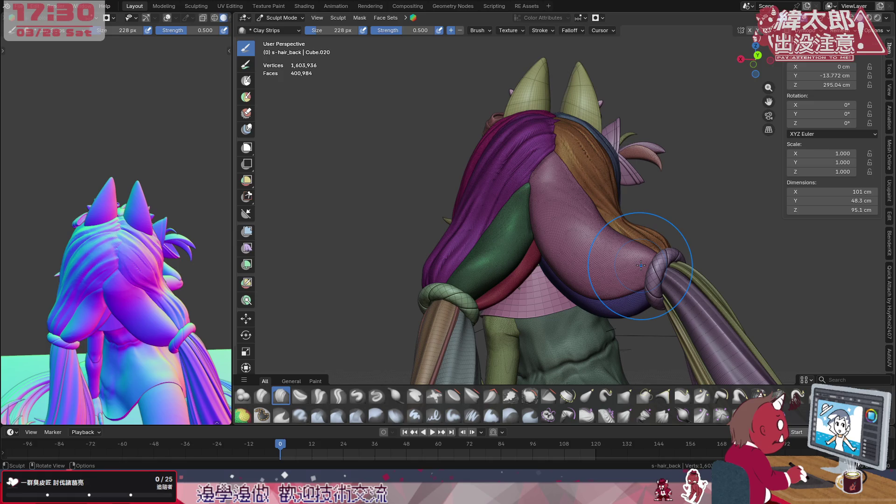
{"action": "key", "text": "f"}
{"action": "left_click", "coordinate": [584, 227]}
{"action": "key", "text": "f"}
{"action": "left_click", "coordinate": [566, 183]}
- Stroke clay strips on the pinkish lower lock, undoing two unwanted strokes
{"action": "left_click_drag", "start_coordinate": [565, 194], "coordinate": [668, 255]}
{"action": "key", "text": "ctrl+z"}
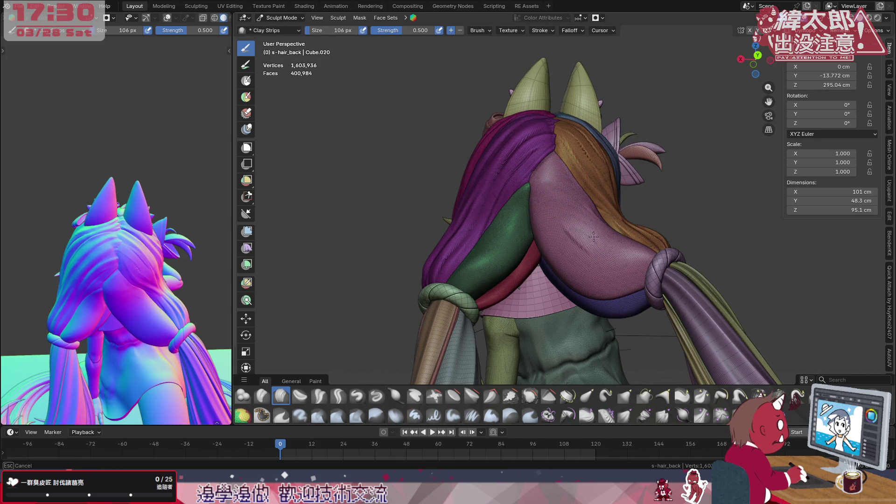
{"action": "key", "text": "ctrl+z"}
{"action": "key", "text": "ctrl+z"}
{"action": "left_click_drag", "start_coordinate": [573, 202], "coordinate": [562, 227]}
{"action": "scroll", "coordinate": [439, 275], "scroll_direction": "up", "scroll_amount": 2}
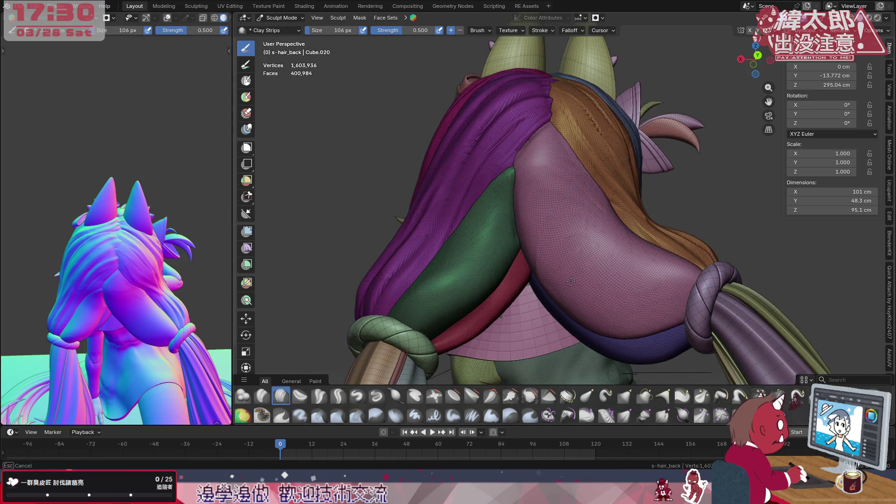
{"action": "middle_click_drag", "start_coordinate": [588, 234], "coordinate": [628, 242]}
{"action": "left_click_drag", "start_coordinate": [589, 185], "coordinate": [566, 194]}
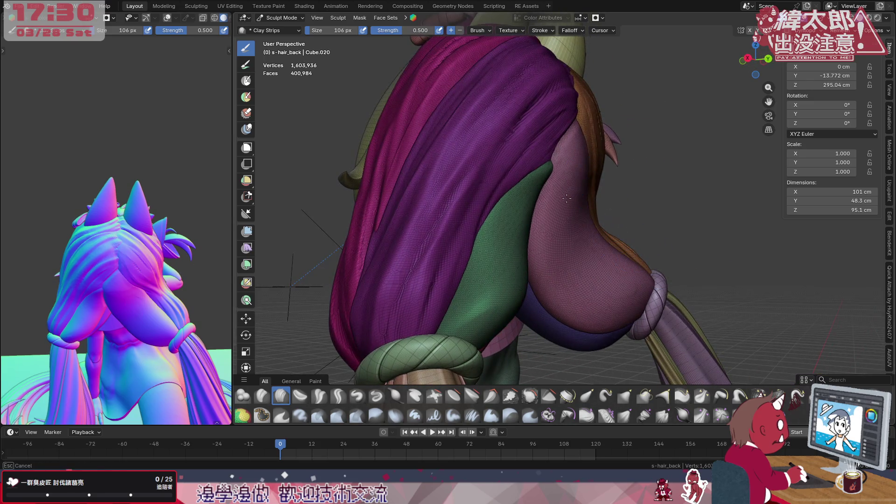
{"action": "left_click_drag", "start_coordinate": [577, 163], "coordinate": [556, 170]}
{"action": "middle_click_drag", "start_coordinate": [556, 170], "coordinate": [551, 167]}
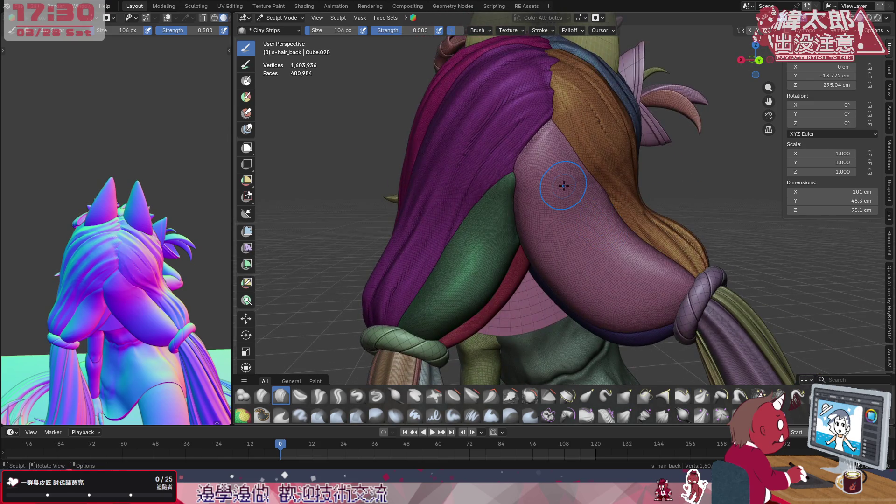
{"action": "scroll", "coordinate": [551, 168], "scroll_direction": "up", "scroll_amount": 2}
- Browse the Face Sets and Mask menus, closing them without changes
{"action": "left_click", "coordinate": [379, 19]}
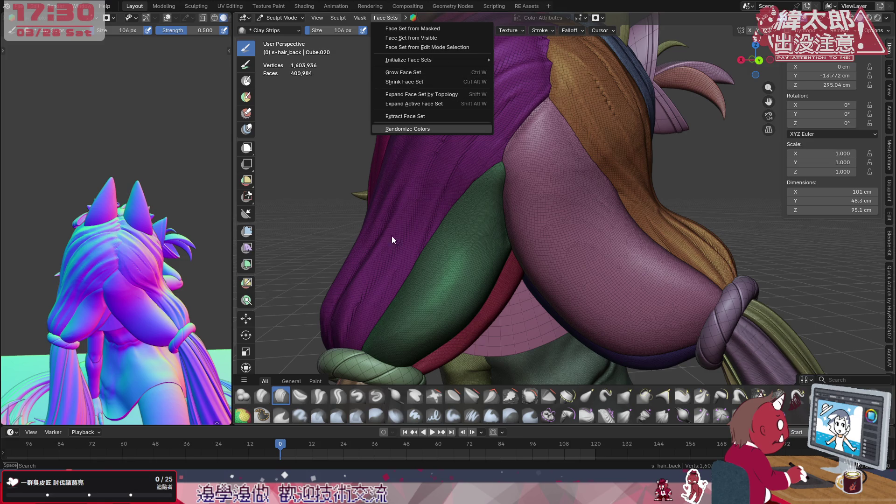
{"action": "left_click", "coordinate": [355, 17]}
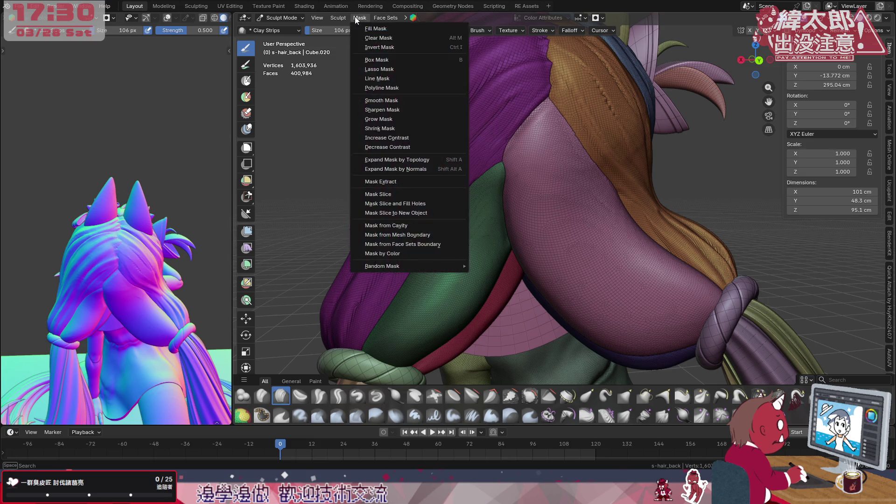
{"action": "left_click", "coordinate": [379, 38]}
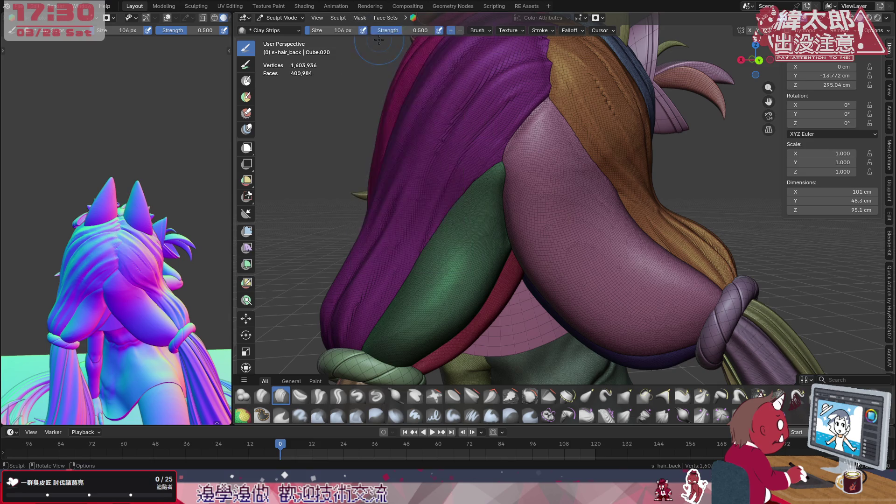
- Carve clay-strip grooves into the lower hair lock and flatten its bulge
{"action": "left_click_drag", "start_coordinate": [537, 163], "coordinate": [548, 146]}
{"action": "middle_click_drag", "start_coordinate": [548, 211], "coordinate": [536, 170]}
{"action": "left_click_drag", "start_coordinate": [555, 254], "coordinate": [551, 140]}
{"action": "middle_click_drag", "start_coordinate": [550, 140], "coordinate": [583, 196]}
{"action": "left_click_drag", "start_coordinate": [583, 196], "coordinate": [581, 140]}
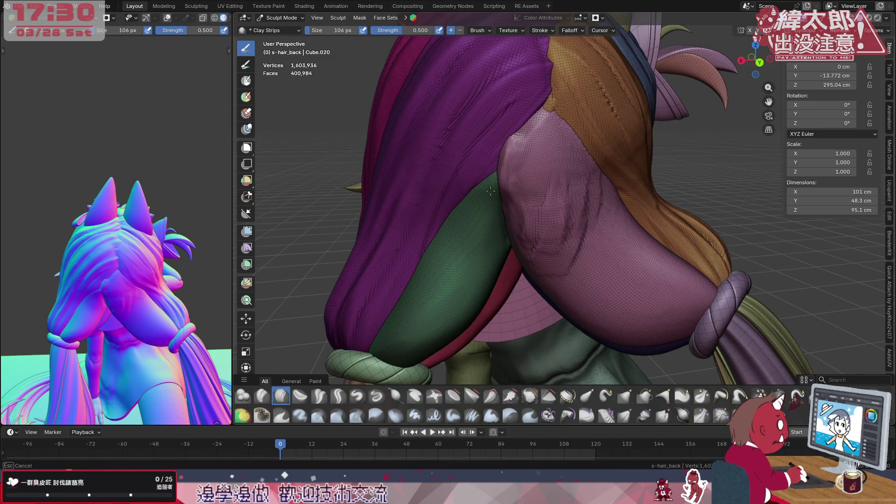
{"action": "left_click_drag", "start_coordinate": [560, 262], "coordinate": [558, 178]}
{"action": "left_click_drag", "start_coordinate": [583, 243], "coordinate": [561, 174]}
{"action": "left_click_drag", "start_coordinate": [567, 256], "coordinate": [572, 187]}
{"action": "mouse_move", "coordinate": [532, 261]}
{"action": "left_mouse_down"}
{"action": "mouse_move", "coordinate": [528, 243]}
{"action": "mouse_move", "coordinate": [551, 144]}
{"action": "left_mouse_up"}
- Add close-up clay strokes near the hair tie, then undo the last two
{"action": "mouse_move", "coordinate": [551, 144]}
{"action": "middle_mouse_down"}
{"action": "mouse_move", "coordinate": [637, 232]}
{"action": "mouse_move", "coordinate": [607, 210]}
{"action": "middle_mouse_up"}
{"action": "left_click_drag", "start_coordinate": [579, 271], "coordinate": [574, 121]}
{"action": "left_click_drag", "start_coordinate": [598, 327], "coordinate": [607, 196]}
{"action": "mouse_move", "coordinate": [607, 196]}
{"action": "middle_mouse_down"}
{"action": "mouse_move", "coordinate": [595, 280]}
{"action": "mouse_move", "coordinate": [568, 183]}
{"action": "middle_mouse_up"}
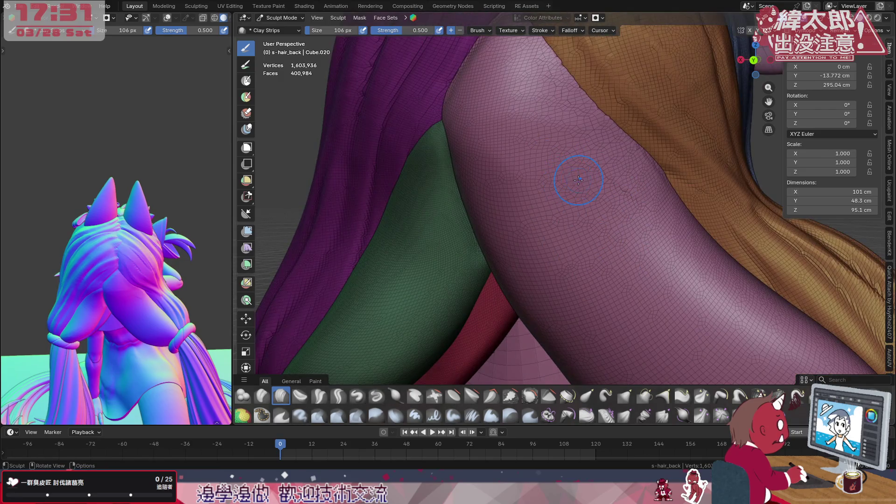
{"action": "scroll", "coordinate": [579, 179], "scroll_direction": "down", "scroll_amount": 3}
{"action": "left_click_drag", "start_coordinate": [555, 196], "coordinate": [481, 100]}
{"action": "left_click_drag", "start_coordinate": [575, 141], "coordinate": [499, 196]}
{"action": "middle_click_drag", "start_coordinate": [567, 233], "coordinate": [580, 228]}
{"action": "key", "text": "ctrl+z"}
{"action": "key", "text": "ctrl+z"}
{"action": "key", "text": "ctrl+z"}
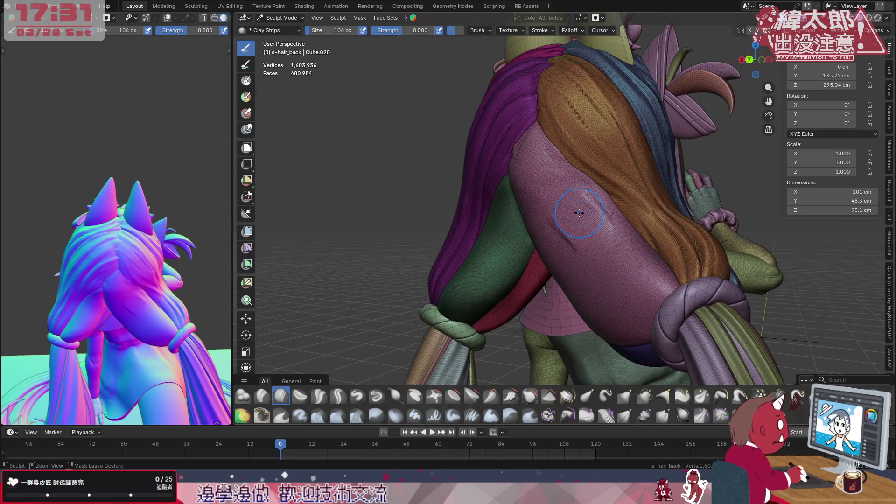
{"action": "key", "text": "ctrl+z"}
{"action": "key", "text": "ctrl+z"}
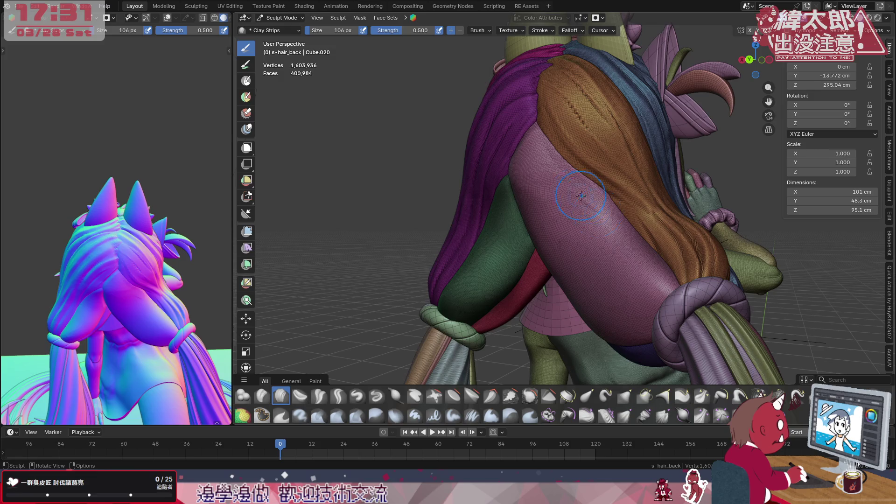
- Bring the lower lock into view and open the interaction mode dropdown
{"action": "scroll", "coordinate": [584, 199], "scroll_direction": "up", "scroll_amount": 2}
{"action": "middle_click_drag", "start_coordinate": [583, 199], "coordinate": [591, 191]}
{"action": "scroll", "coordinate": [596, 186], "scroll_direction": "up", "scroll_amount": 1}
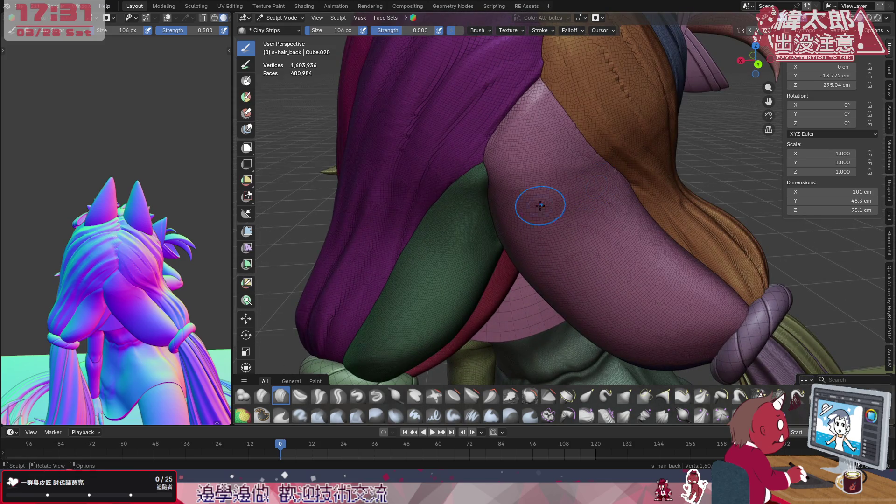
{"action": "left_click", "coordinate": [271, 17]}
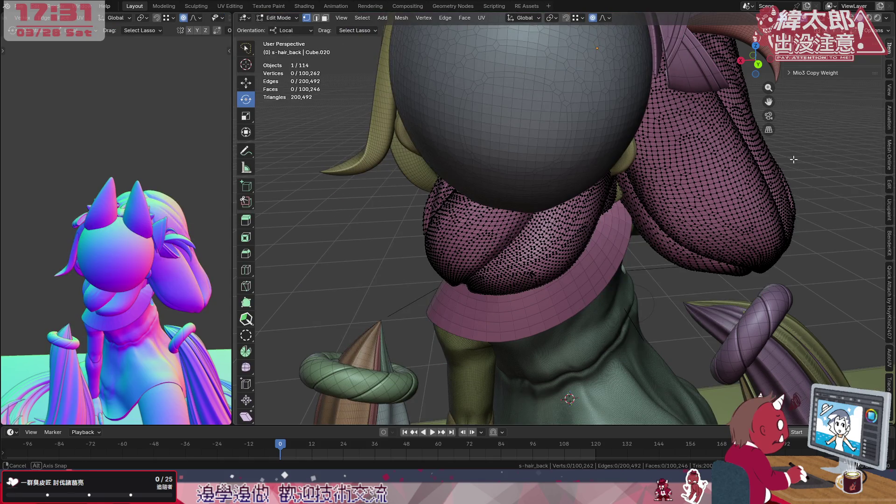
{"action": "middle_click_drag", "start_coordinate": [794, 159], "coordinate": [565, 305]}
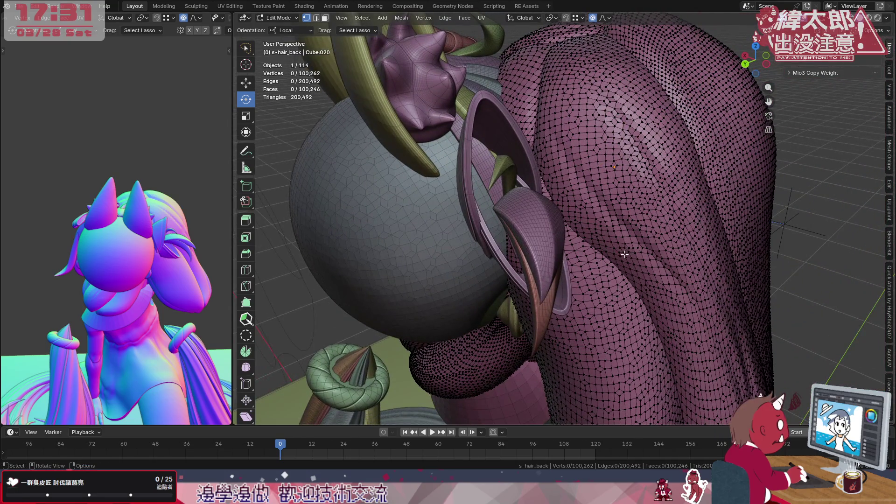
- Isolate the hair mesh in Local View and cycle shading modes to inspect it
{"action": "key", "text": "KP_Divide"}
{"action": "scroll", "coordinate": [599, 234], "scroll_direction": "up", "scroll_amount": 8}
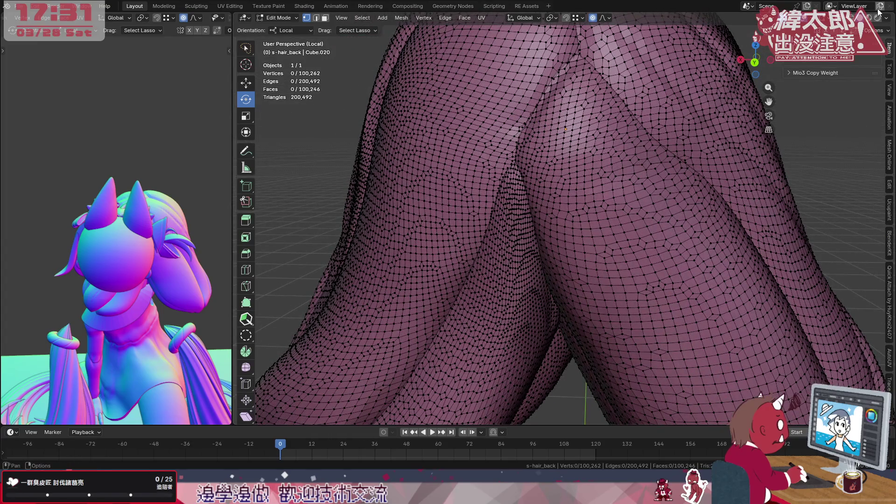
{"action": "left_click", "coordinate": [887, 18]}
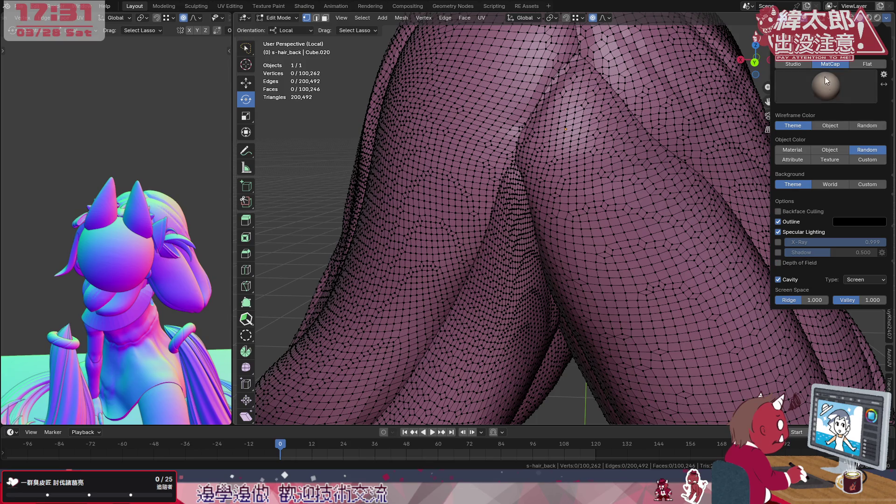
{"action": "left_click", "coordinate": [878, 17]}
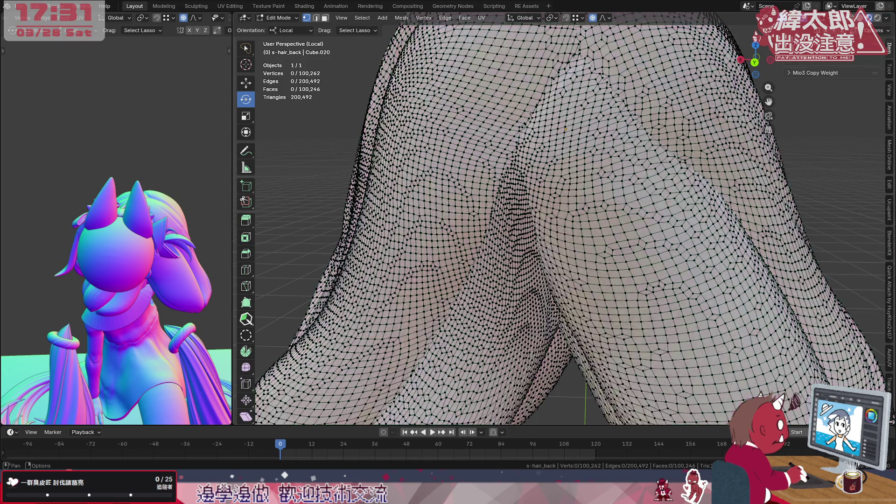
{"action": "left_click", "coordinate": [851, 18]}
{"action": "left_click", "coordinate": [860, 18]}
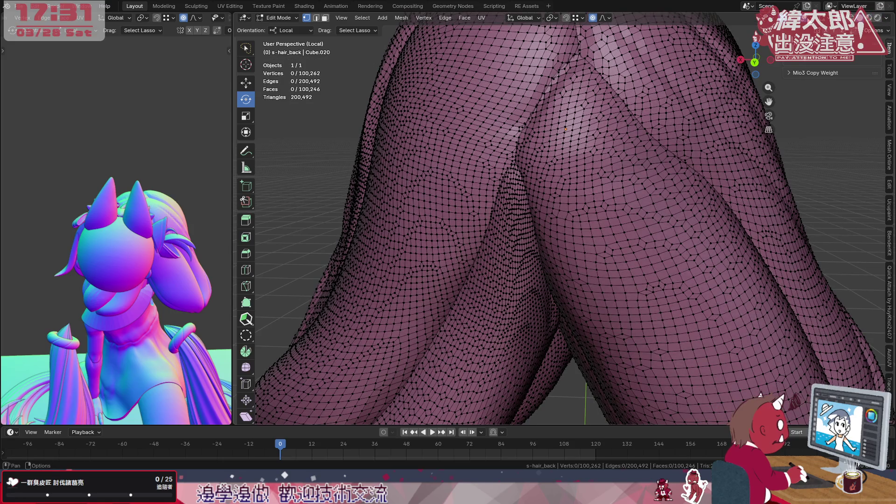
- Check the topology through the Overlays popover, then switch back to Sculpt Mode
{"action": "left_click", "coordinate": [810, 18]}
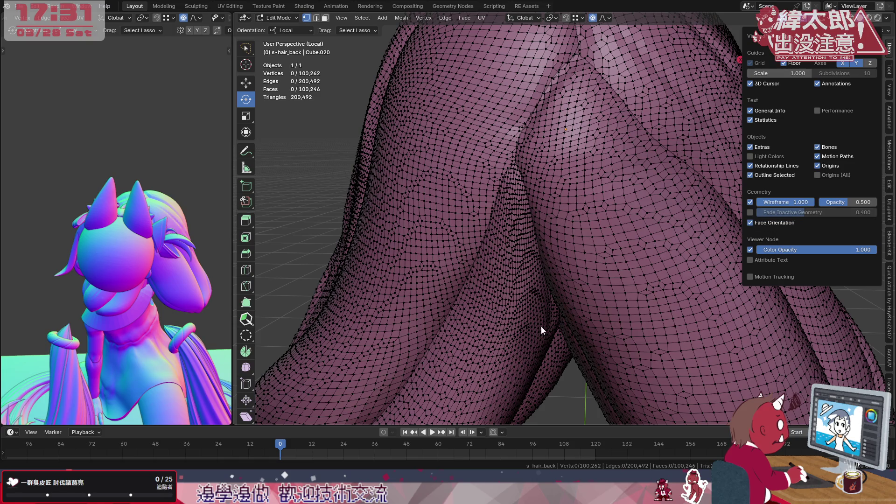
{"action": "scroll", "coordinate": [570, 296], "scroll_direction": "down", "scroll_amount": 6}
{"action": "mouse_move", "coordinate": [583, 269]}
{"action": "middle_mouse_down"}
{"action": "mouse_move", "coordinate": [594, 299]}
{"action": "mouse_move", "coordinate": [604, 281]}
{"action": "middle_mouse_up"}
{"action": "scroll", "coordinate": [616, 257], "scroll_direction": "up", "scroll_amount": 4}
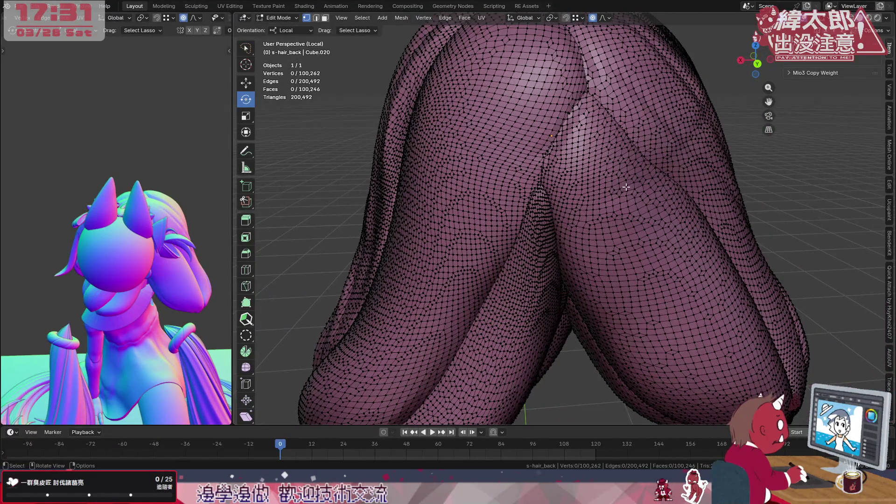
{"action": "left_click", "coordinate": [277, 18]}
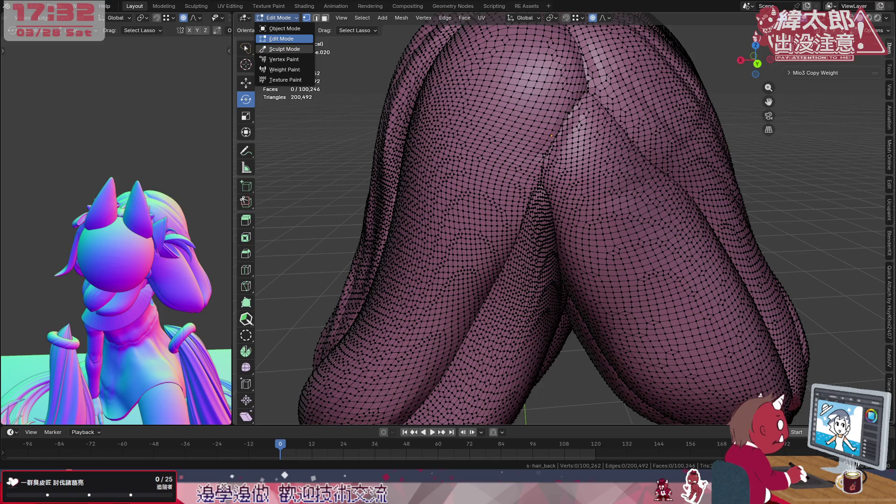
{"action": "left_click", "coordinate": [285, 49]}
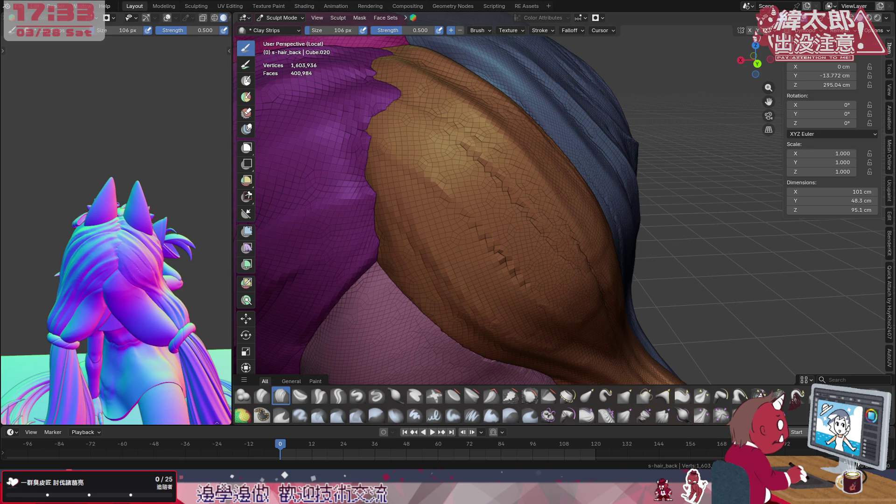
- Carve trial creases on the pink strand, undo them, and frame the whole back-hair mesh
{"action": "middle_click_drag", "start_coordinate": [482, 286], "coordinate": [524, 205], "text": "ctrl"}
{"action": "left_click_drag", "start_coordinate": [483, 157], "coordinate": [523, 233]}
{"action": "mouse_move", "coordinate": [492, 173]}
{"action": "left_mouse_down"}
{"action": "mouse_move", "coordinate": [532, 201]}
{"action": "mouse_move", "coordinate": [601, 287]}
{"action": "left_mouse_up"}
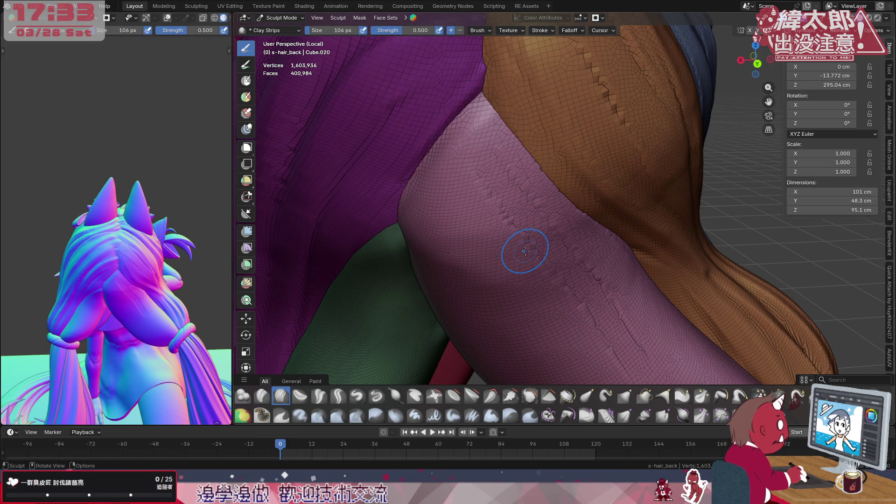
{"action": "key", "text": "ctrl+z"}
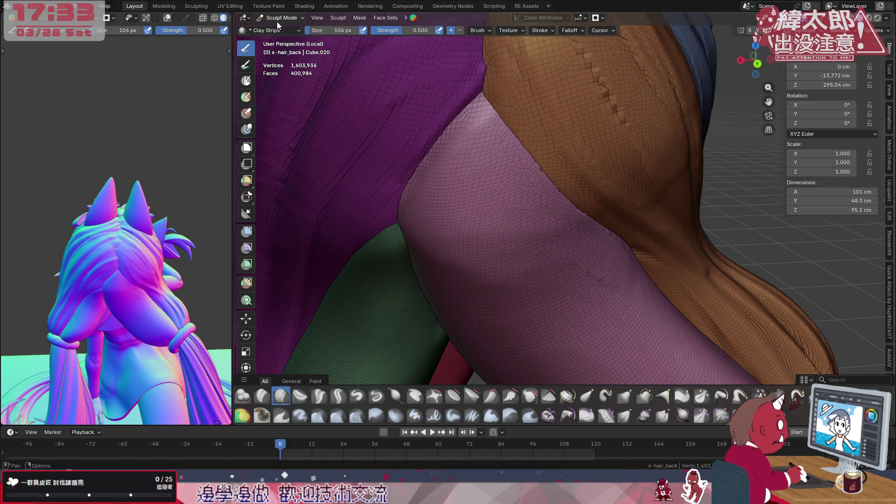
{"action": "left_click", "coordinate": [279, 21]}
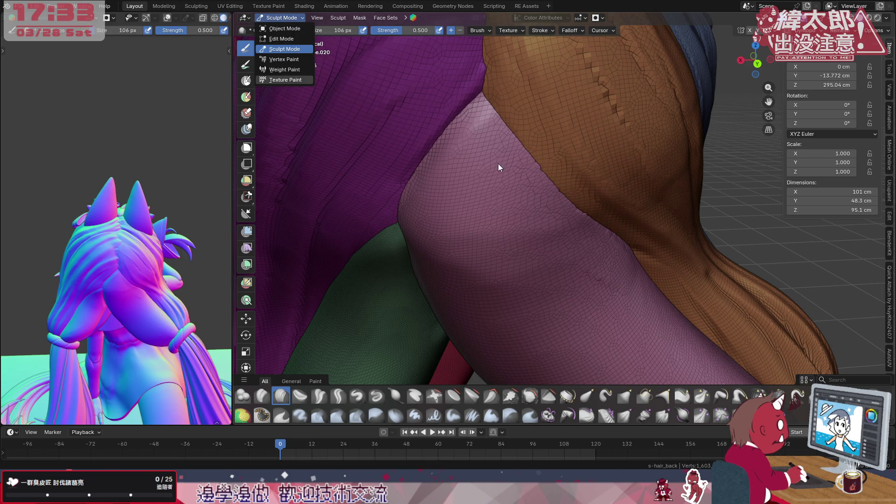
{"action": "key", "text": "KP_Decimal"}
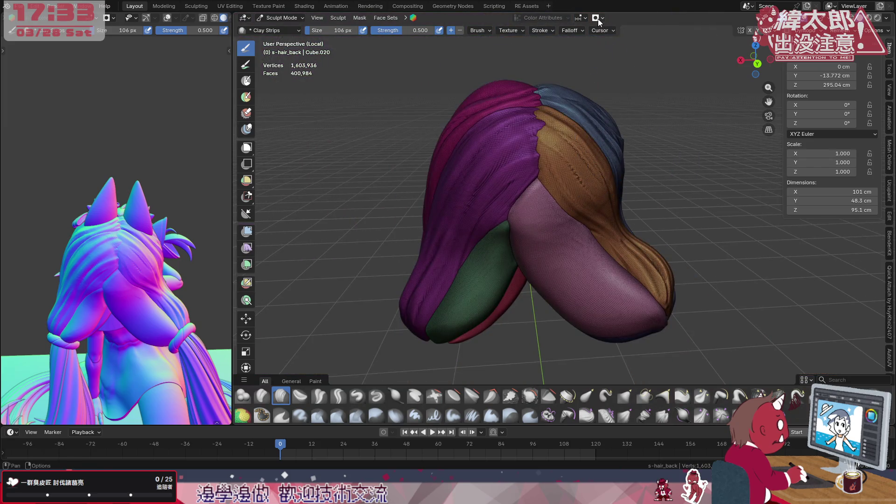
- Toggle auto-masking, undo a test groove on the pink strand, and show the Clay Strips settings
{"action": "left_click", "coordinate": [598, 19]}
{"action": "left_click", "coordinate": [576, 55]}
{"action": "mouse_move", "coordinate": [546, 211]}
{"action": "left_mouse_down"}
{"action": "mouse_move", "coordinate": [511, 227]}
{"action": "mouse_move", "coordinate": [569, 262]}
{"action": "mouse_move", "coordinate": [597, 293]}
{"action": "left_mouse_up"}
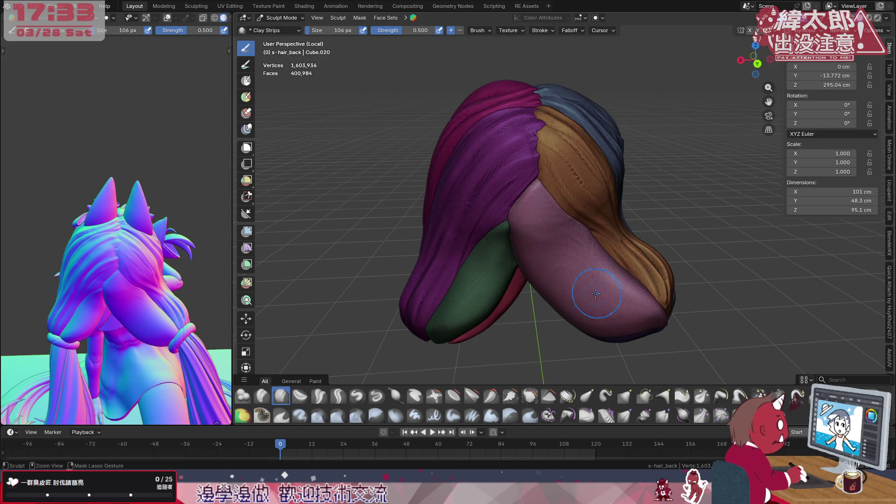
{"action": "mouse_move", "coordinate": [602, 240]}
{"action": "middle_mouse_down"}
{"action": "mouse_move", "coordinate": [645, 256]}
{"action": "mouse_move", "coordinate": [663, 244]}
{"action": "middle_mouse_up"}
{"action": "scroll", "coordinate": [663, 238], "scroll_direction": "up", "scroll_amount": 4}
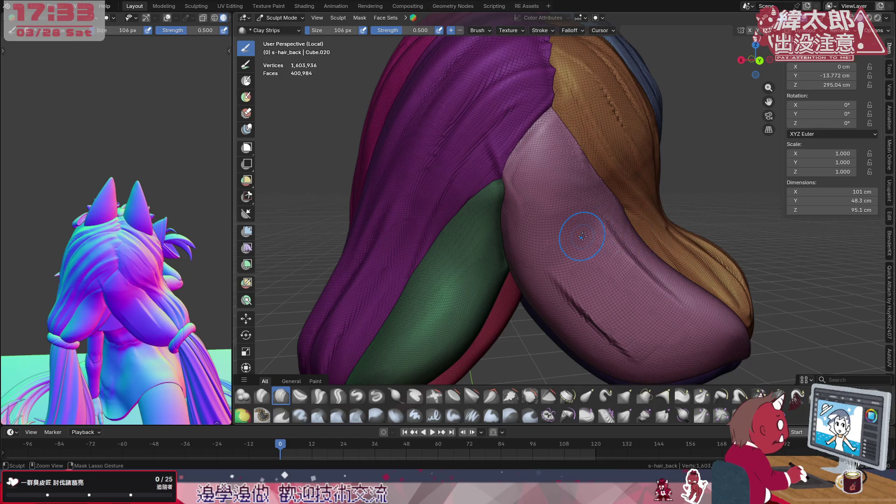
{"action": "key", "text": "ctrl+z"}
{"action": "left_click", "coordinate": [890, 69]}
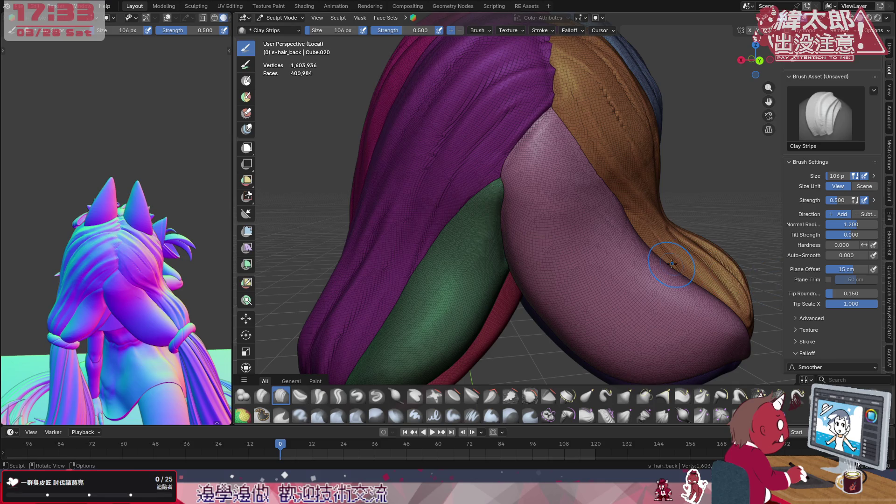
- Test and undo Clay Strips grooves on the purple strand, then switch to Clay and back to Clay Strips
{"action": "mouse_move", "coordinate": [709, 289]}
{"action": "middle_mouse_down", "text": "ctrl"}
{"action": "mouse_move", "coordinate": [721, 278]}
{"action": "mouse_move", "coordinate": [686, 286]}
{"action": "mouse_move", "coordinate": [691, 304]}
{"action": "middle_mouse_up", "text": "ctrl"}
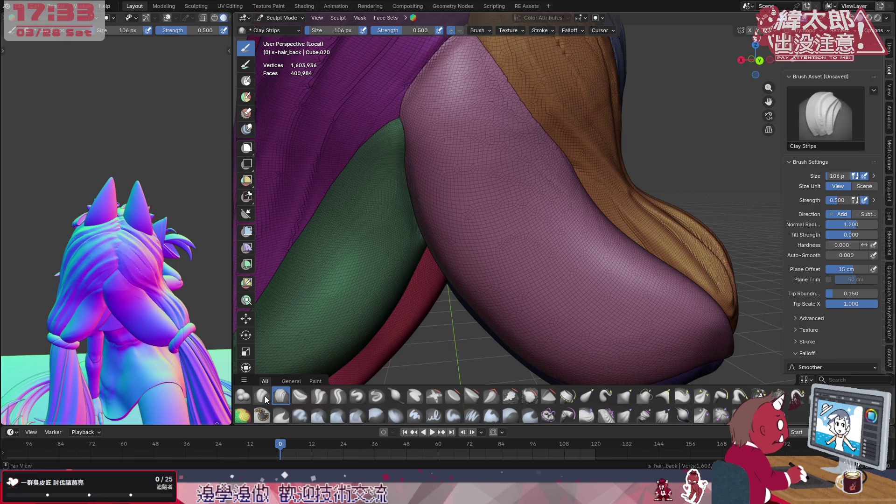
{"action": "mouse_move", "coordinate": [515, 200]}
{"action": "left_mouse_down"}
{"action": "mouse_move", "coordinate": [679, 374]}
{"action": "mouse_move", "coordinate": [691, 366]}
{"action": "left_mouse_up"}
{"action": "key", "text": "ctrl+z"}
{"action": "left_click_drag", "start_coordinate": [556, 159], "coordinate": [640, 289]}
{"action": "left_click_drag", "start_coordinate": [607, 322], "coordinate": [495, 70]}
{"action": "key", "text": "ctrl+z"}
{"action": "key", "text": "ctrl+z"}
{"action": "middle_click_drag", "start_coordinate": [663, 268], "coordinate": [322, 369], "text": "shift"}
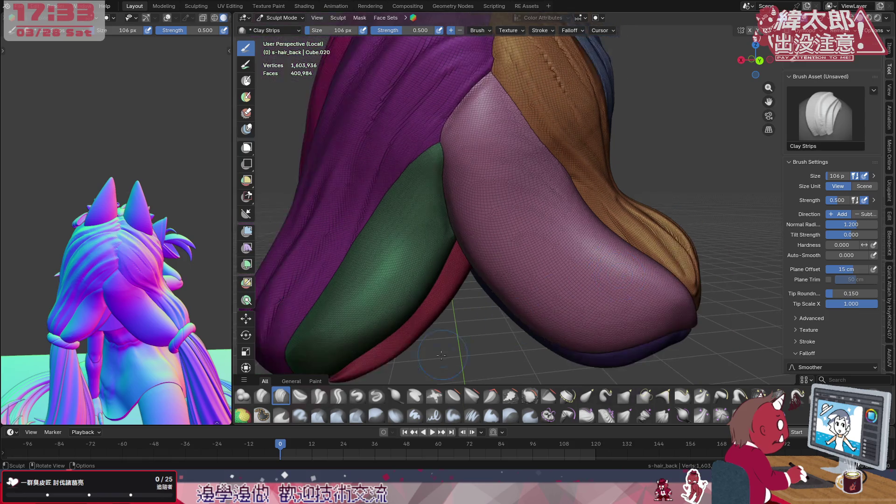
{"action": "left_click", "coordinate": [262, 396]}
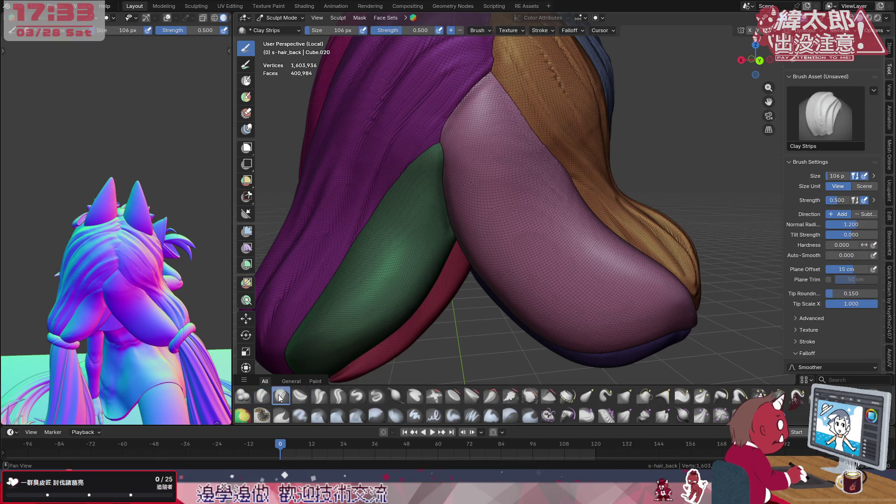
{"action": "left_click", "coordinate": [276, 397]}
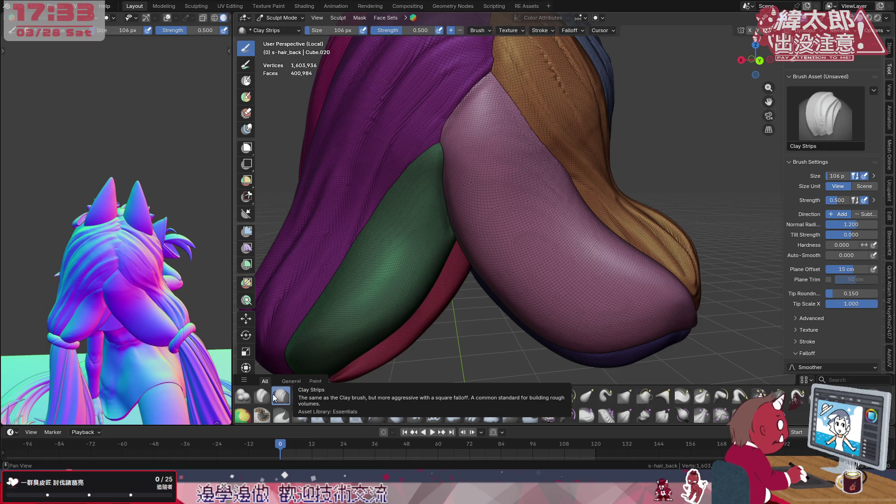
- Expand the brush's Advanced panel to show its auto-masking and sculpt plane settings
{"action": "scroll", "coordinate": [827, 342], "scroll_direction": "down", "scroll_amount": 1}
{"action": "scroll", "coordinate": [828, 343], "scroll_direction": "down", "scroll_amount": 5}
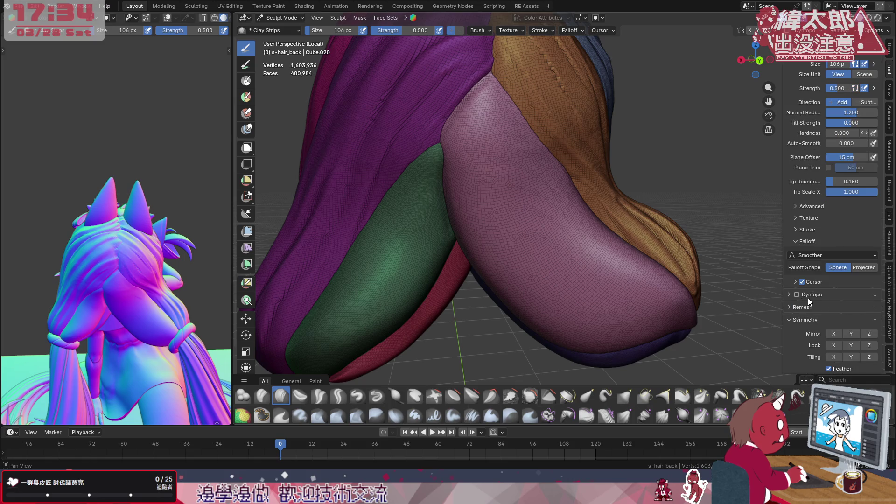
{"action": "left_click", "coordinate": [796, 206]}
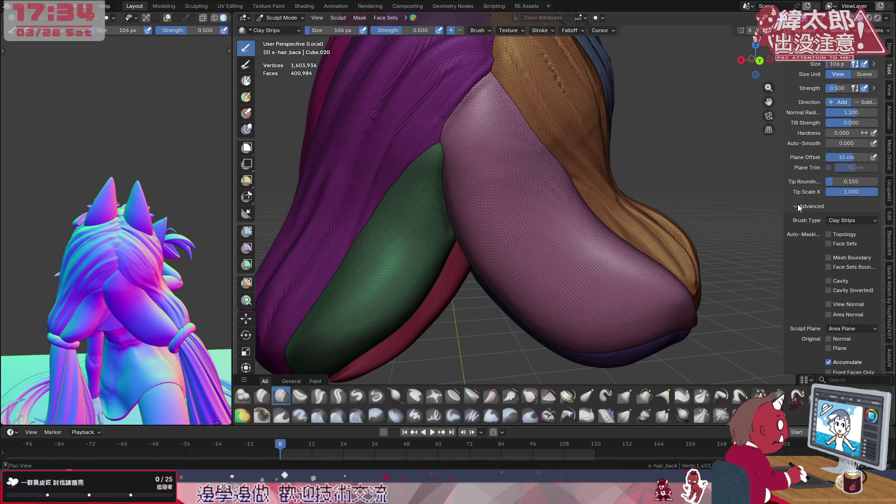
{"action": "scroll", "coordinate": [799, 261], "scroll_direction": "down", "scroll_amount": 11}
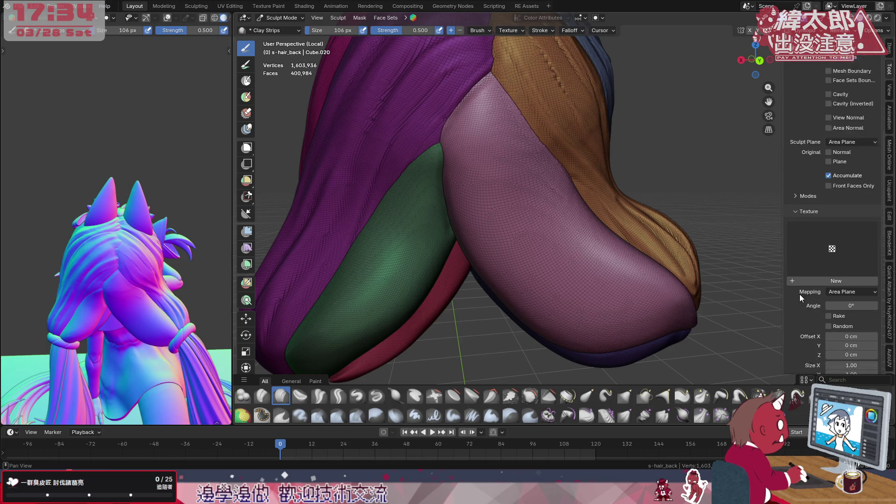
{"action": "left_click", "coordinate": [796, 192]}
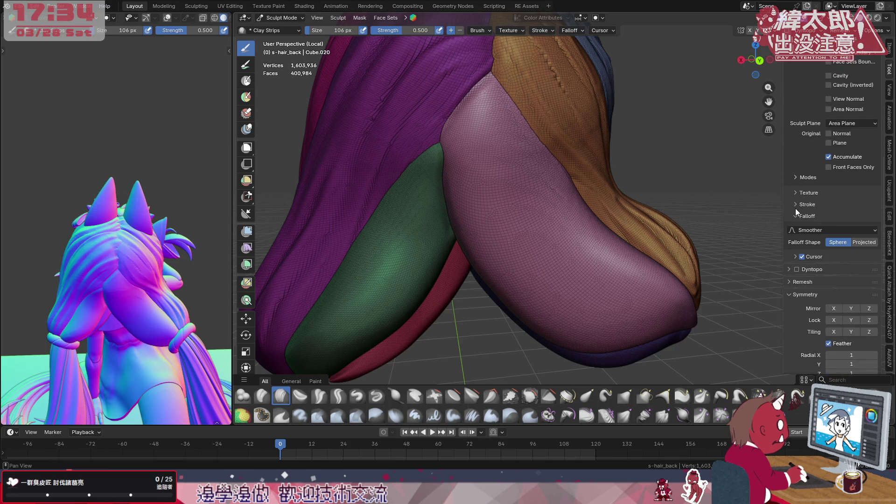
{"action": "left_click", "coordinate": [796, 205]}
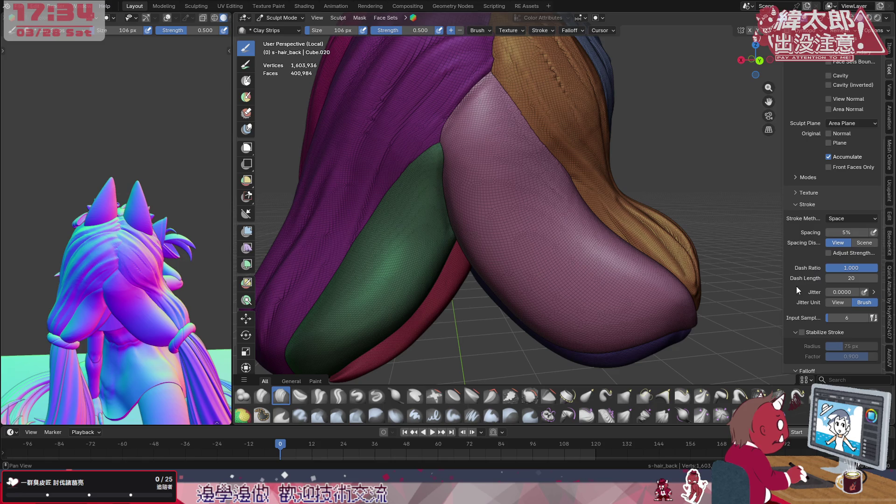
{"action": "scroll", "coordinate": [797, 293], "scroll_direction": "down", "scroll_amount": 1}
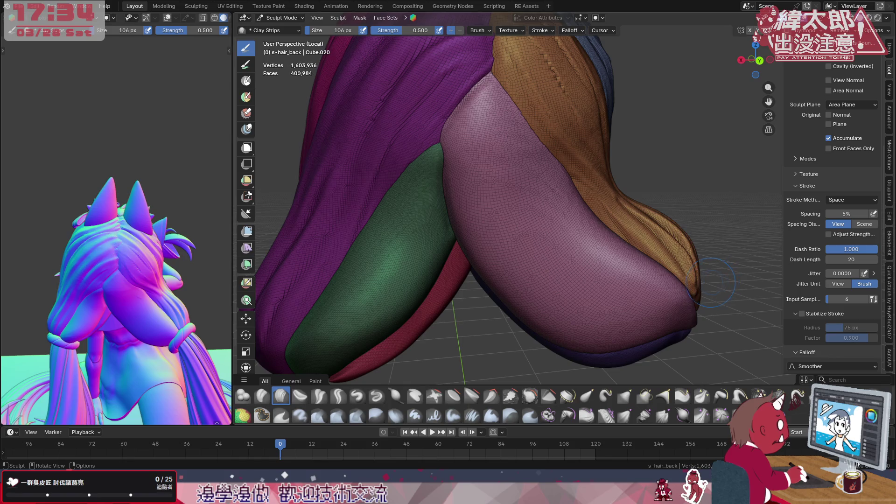
{"action": "scroll", "coordinate": [833, 205], "scroll_direction": "down", "scroll_amount": 2}
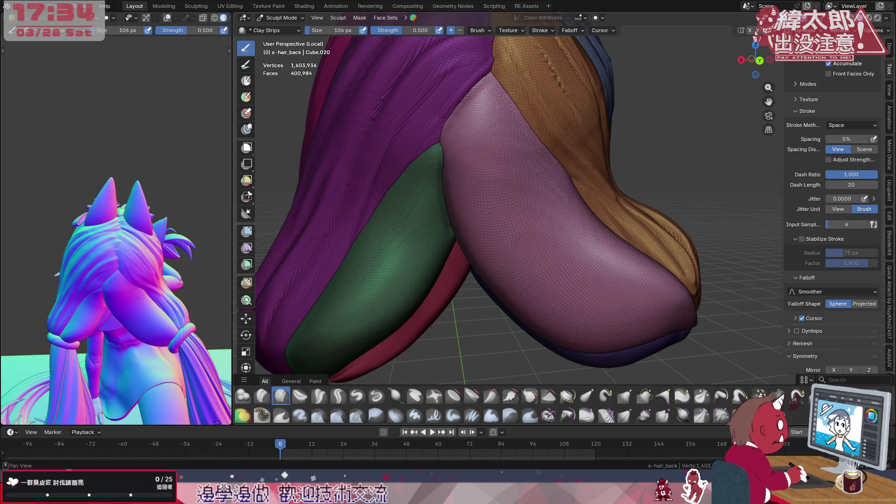
{"action": "scroll", "coordinate": [832, 205], "scroll_direction": "down", "scroll_amount": 3}
{"action": "scroll", "coordinate": [832, 206], "scroll_direction": "up", "scroll_amount": 6}
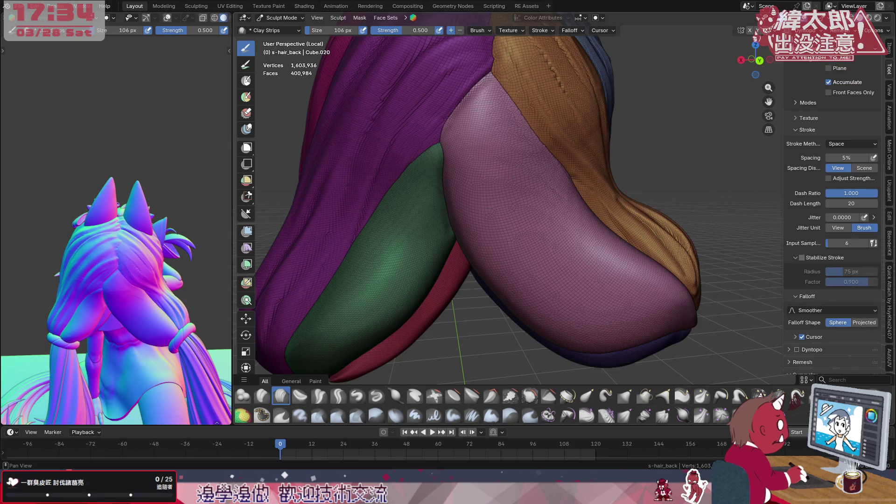
{"action": "left_click", "coordinate": [805, 225]}
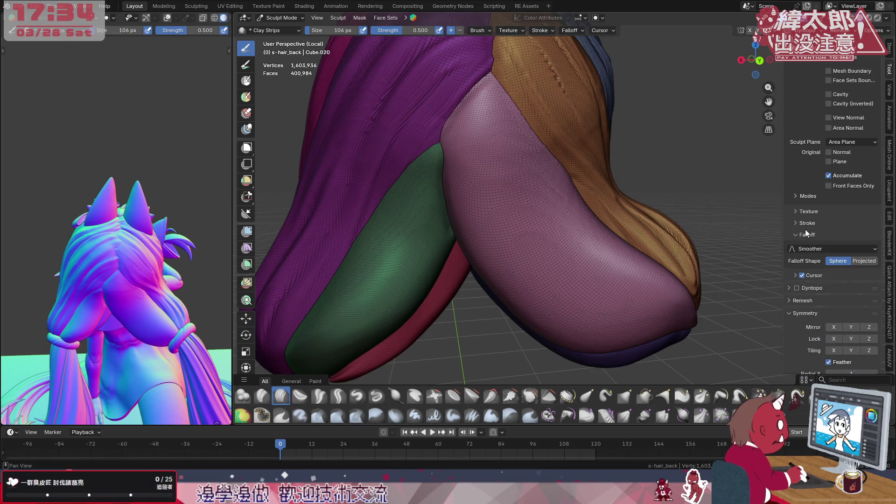
{"action": "scroll", "coordinate": [821, 187], "scroll_direction": "up", "scroll_amount": 6}
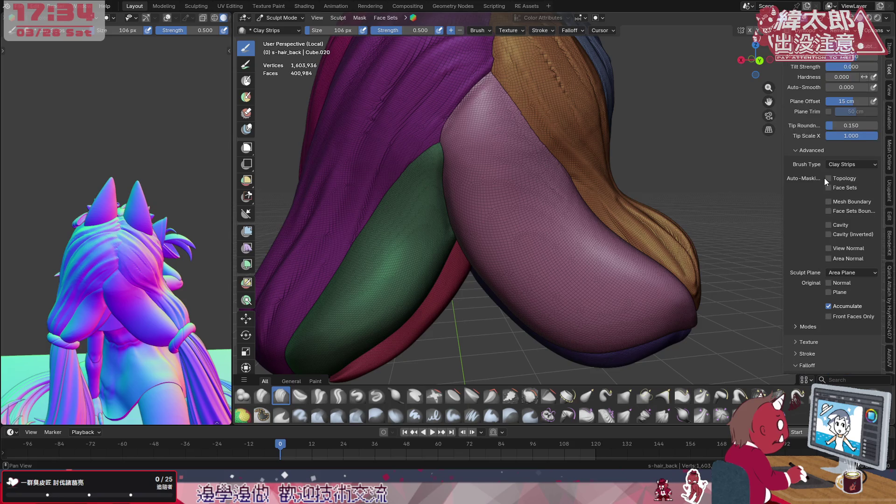
{"action": "scroll", "coordinate": [820, 190], "scroll_direction": "up", "scroll_amount": 4}
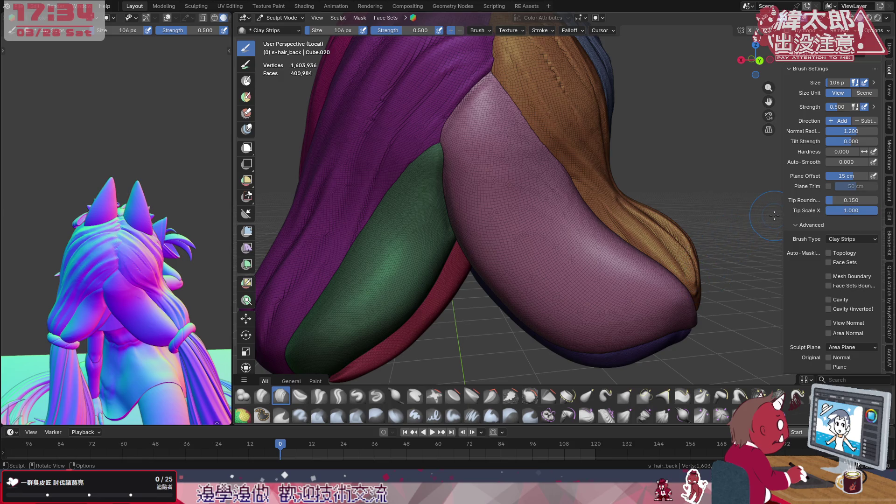
- Enable Plane Trim, test a Clay Strips crease on the pink strand, and undo it
{"action": "left_click", "coordinate": [829, 187]}
{"action": "mouse_move", "coordinate": [635, 250]}
{"action": "left_mouse_down"}
{"action": "mouse_move", "coordinate": [574, 271]}
{"action": "mouse_move", "coordinate": [483, 117]}
{"action": "left_mouse_up"}
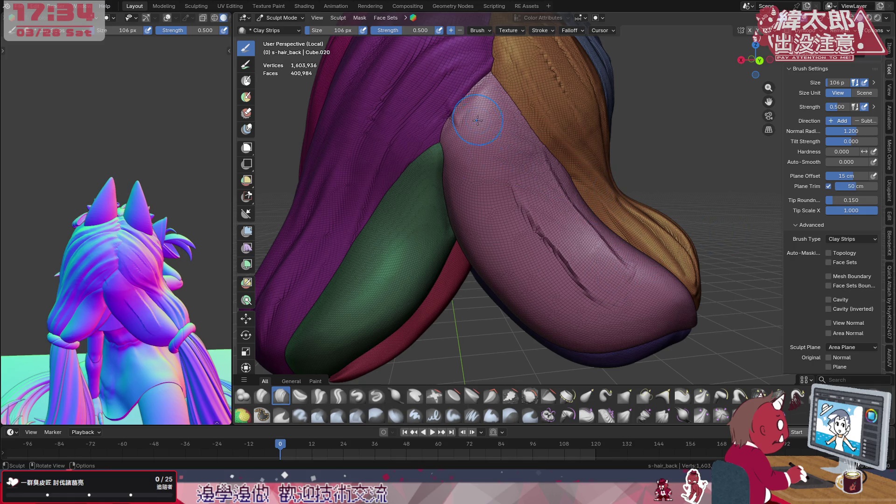
{"action": "key", "text": "ctrl+z"}
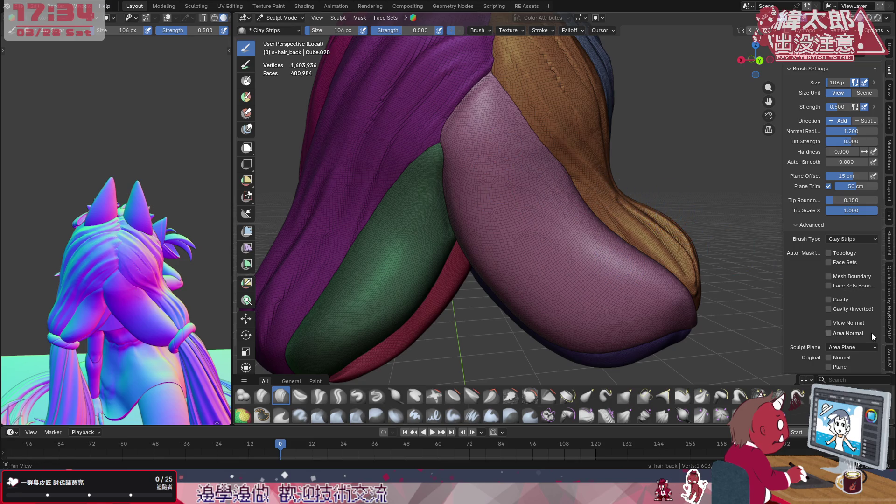
- Turn off Accumulate, limit sculpting to a single face set, and disable Plane Trim
{"action": "scroll", "coordinate": [836, 302], "scroll_direction": "down", "scroll_amount": 4}
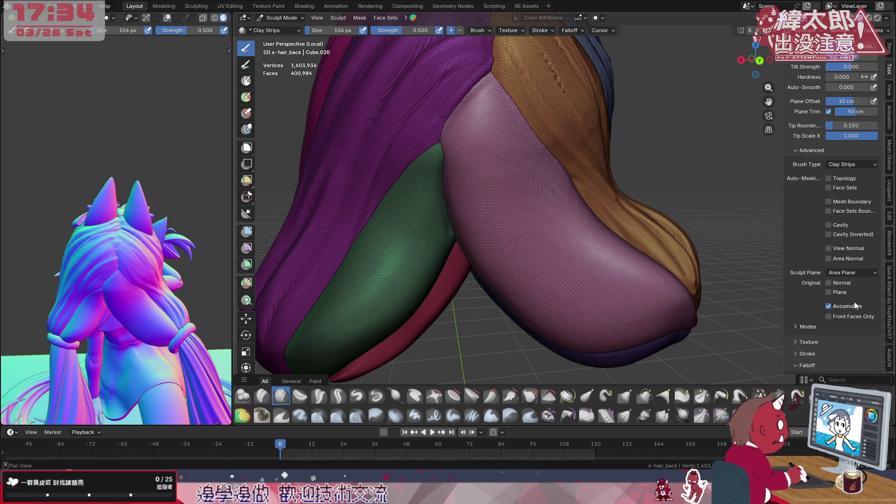
{"action": "left_click", "coordinate": [856, 306]}
{"action": "left_click", "coordinate": [829, 187]}
{"action": "scroll", "coordinate": [847, 200], "scroll_direction": "up", "scroll_amount": 5}
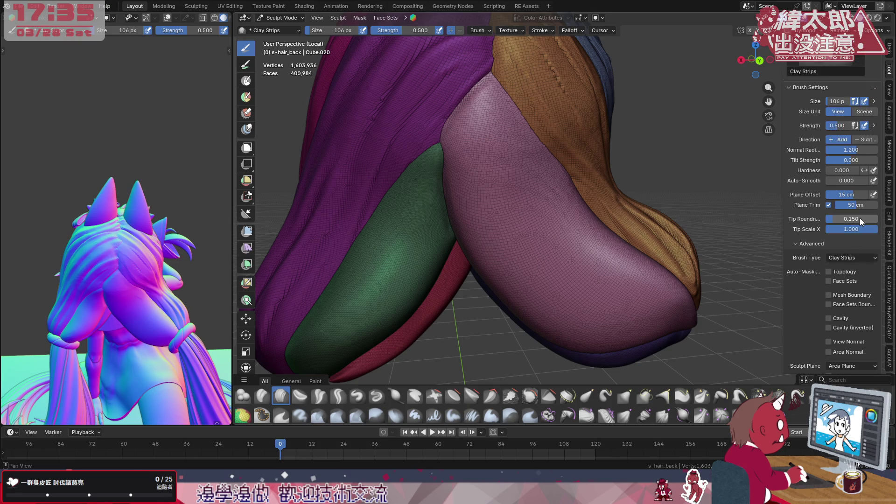
{"action": "left_click", "coordinate": [830, 205]}
- Test plane offsets of -50 and 50 cm with strokes on the pink strand, then undo them
{"action": "left_click_drag", "start_coordinate": [847, 194], "coordinate": [559, 240]}
{"action": "left_click_drag", "start_coordinate": [846, 195], "coordinate": [891, 195]}
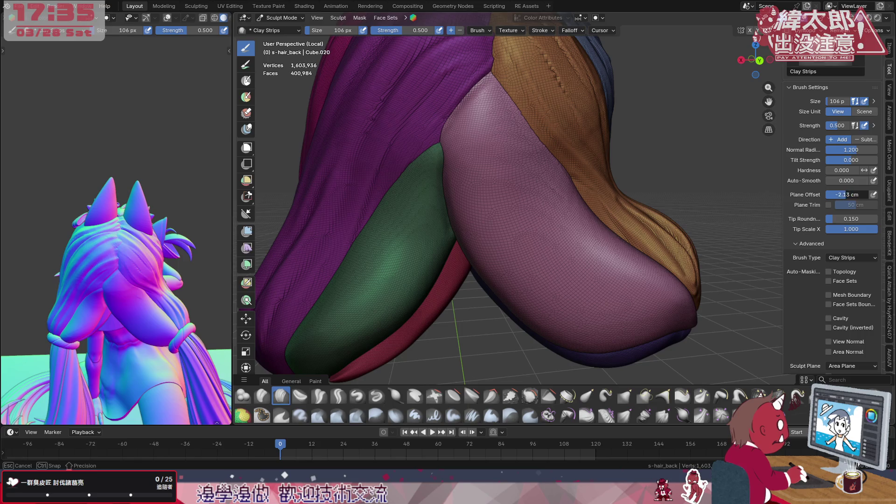
{"action": "left_click_drag", "start_coordinate": [630, 322], "coordinate": [532, 196]}
{"action": "left_click_drag", "start_coordinate": [565, 248], "coordinate": [460, 109]}
{"action": "left_click_drag", "start_coordinate": [654, 289], "coordinate": [444, 43]}
{"action": "mouse_move", "coordinate": [583, 210]}
{"action": "middle_mouse_down"}
{"action": "mouse_move", "coordinate": [622, 224]}
{"action": "mouse_move", "coordinate": [636, 216]}
{"action": "mouse_move", "coordinate": [614, 242]}
{"action": "middle_mouse_up"}
{"action": "mouse_move", "coordinate": [663, 294]}
{"action": "left_mouse_down"}
{"action": "mouse_move", "coordinate": [555, 186]}
{"action": "mouse_move", "coordinate": [499, 94]}
{"action": "left_mouse_up"}
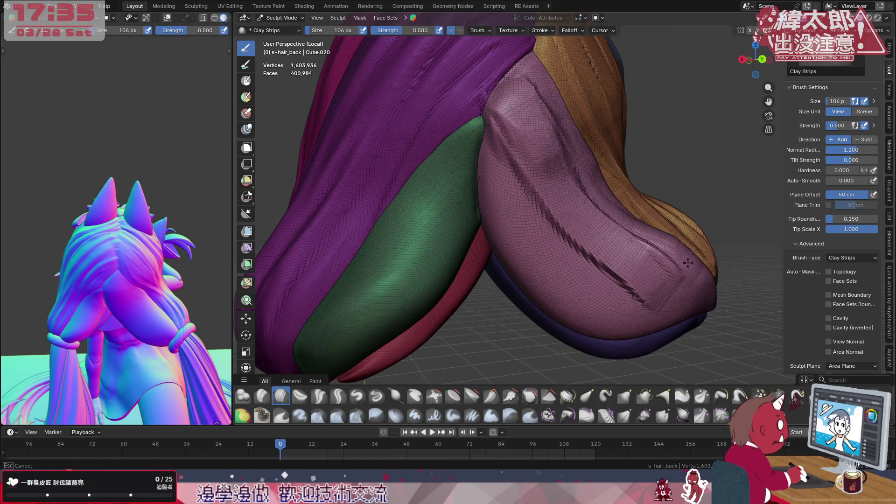
{"action": "key", "text": "ctrl+z"}
- Draw another streak up the pink strand and set the plane offset back to 15 cm
{"action": "mouse_move", "coordinate": [688, 274]}
{"action": "left_mouse_down"}
{"action": "mouse_move", "coordinate": [612, 211]}
{"action": "mouse_move", "coordinate": [523, 102]}
{"action": "left_mouse_up"}
{"action": "mouse_move", "coordinate": [653, 140]}
{"action": "middle_mouse_down"}
{"action": "mouse_move", "coordinate": [710, 171]}
{"action": "mouse_move", "coordinate": [853, 214]}
{"action": "middle_mouse_up"}
{"action": "left_click", "coordinate": [850, 196]}
{"action": "type", "text": "5"}
{"action": "key", "text": "Return"}
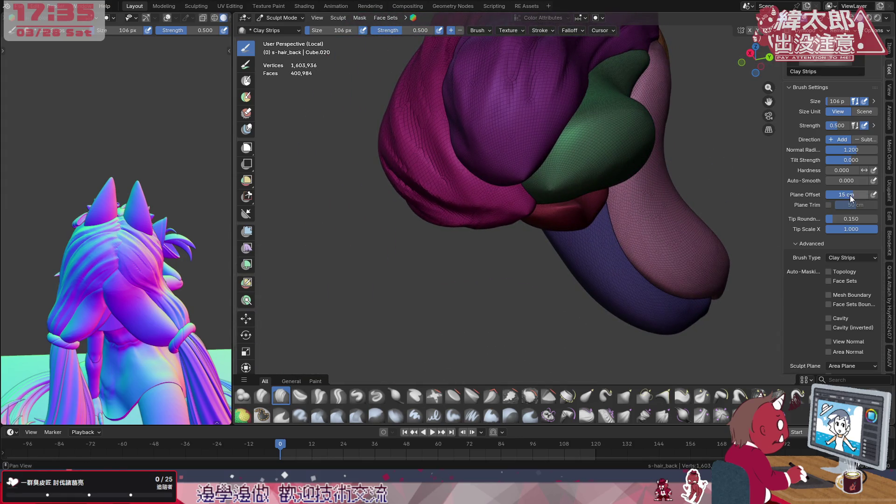
{"action": "middle_click_drag", "start_coordinate": [714, 243], "coordinate": [630, 159]}
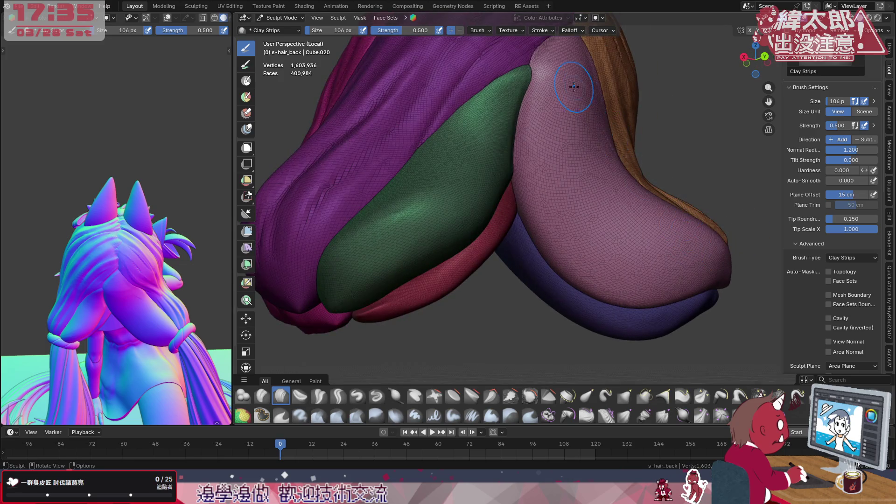
- Carve Clay Strips crease strokes into the pink hair strand
{"action": "left_click_drag", "start_coordinate": [613, 203], "coordinate": [640, 298]}
{"action": "left_click_drag", "start_coordinate": [577, 126], "coordinate": [611, 234]}
{"action": "left_click_drag", "start_coordinate": [607, 164], "coordinate": [677, 250]}
{"action": "left_click_drag", "start_coordinate": [570, 126], "coordinate": [586, 193]}
{"action": "mouse_move", "coordinate": [630, 170]}
{"action": "middle_mouse_down"}
{"action": "mouse_move", "coordinate": [617, 197]}
{"action": "mouse_move", "coordinate": [694, 267]}
{"action": "middle_mouse_up"}
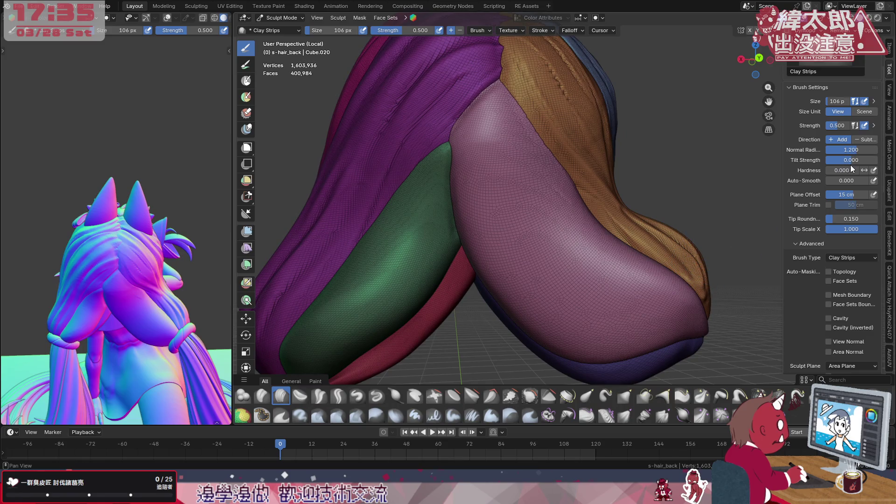
- Undo test grooves on the purple strand and set the brush tilt strength to 0
{"action": "left_click_drag", "start_coordinate": [842, 163], "coordinate": [859, 163]}
{"action": "mouse_move", "coordinate": [491, 134]}
{"action": "left_mouse_down"}
{"action": "mouse_move", "coordinate": [537, 224]}
{"action": "mouse_move", "coordinate": [593, 299]}
{"action": "mouse_move", "coordinate": [513, 219]}
{"action": "mouse_move", "coordinate": [605, 294]}
{"action": "mouse_move", "coordinate": [626, 336]}
{"action": "mouse_move", "coordinate": [551, 284]}
{"action": "mouse_move", "coordinate": [560, 206]}
{"action": "mouse_move", "coordinate": [519, 139]}
{"action": "left_mouse_up"}
{"action": "key", "text": "ctrl+z"}
{"action": "left_click", "coordinate": [869, 160]}
{"action": "type", "text": "-1.0"}
{"action": "key", "text": "Return"}
- Try and undo more grooves on the purple strand, and toggle an auto-masking option
{"action": "mouse_move", "coordinate": [563, 239]}
{"action": "left_mouse_down"}
{"action": "mouse_move", "coordinate": [499, 206]}
{"action": "mouse_move", "coordinate": [607, 271]}
{"action": "mouse_move", "coordinate": [588, 332]}
{"action": "mouse_move", "coordinate": [504, 255]}
{"action": "left_mouse_up"}
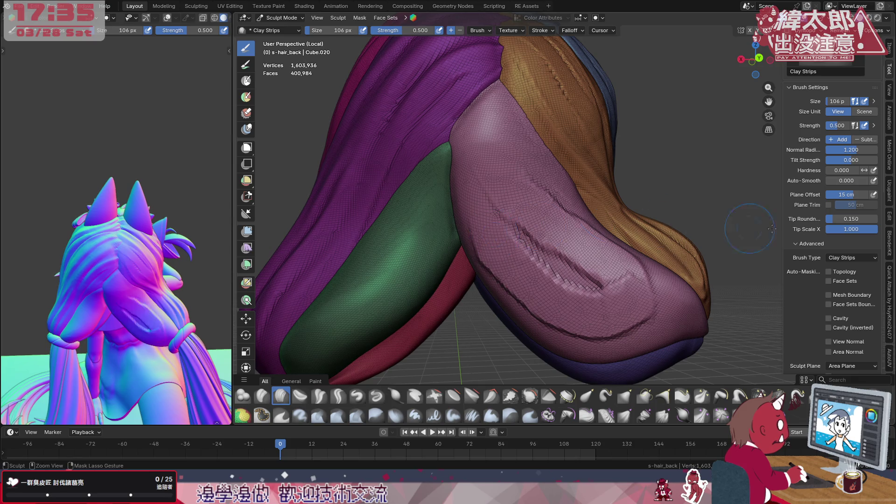
{"action": "key", "text": "ctrl+z"}
{"action": "middle_click_drag", "start_coordinate": [601, 180], "coordinate": [592, 168]}
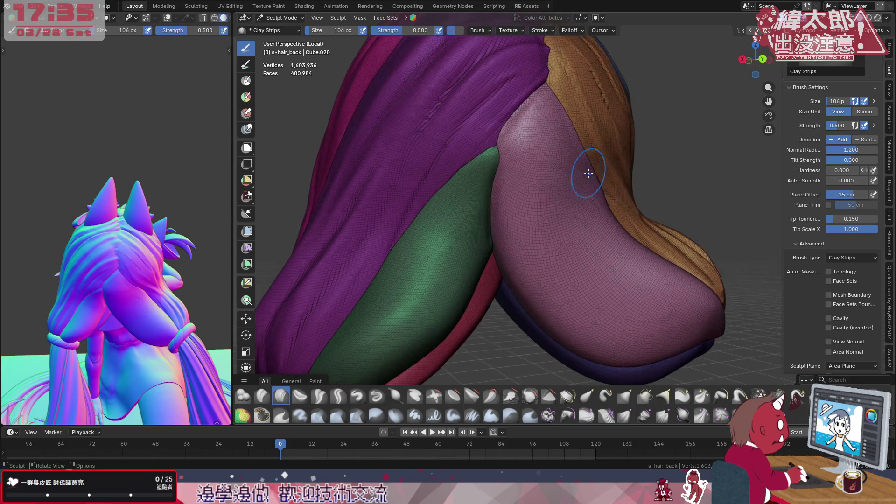
{"action": "mouse_move", "coordinate": [549, 183]}
{"action": "left_mouse_down"}
{"action": "mouse_move", "coordinate": [518, 126]}
{"action": "mouse_move", "coordinate": [579, 215]}
{"action": "mouse_move", "coordinate": [594, 204]}
{"action": "left_mouse_up"}
{"action": "key", "text": "ctrl+z"}
{"action": "left_click", "coordinate": [597, 19]}
{"action": "left_click", "coordinate": [576, 57]}
- Sculpt strokes up the purple strand and along the orange strand
{"action": "left_click_drag", "start_coordinate": [572, 169], "coordinate": [555, 130]}
{"action": "middle_click_drag", "start_coordinate": [465, 216], "coordinate": [556, 136]}
{"action": "mouse_move", "coordinate": [561, 137]}
{"action": "left_mouse_down"}
{"action": "mouse_move", "coordinate": [635, 243]}
{"action": "mouse_move", "coordinate": [543, 168]}
{"action": "mouse_move", "coordinate": [539, 116]}
{"action": "left_mouse_up"}
{"action": "middle_click_drag", "start_coordinate": [540, 116], "coordinate": [462, 111]}
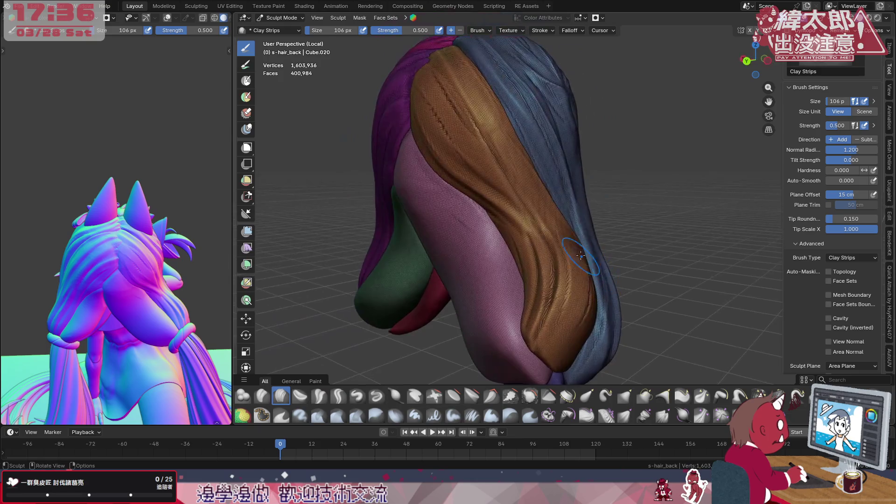
{"action": "mouse_move", "coordinate": [486, 106]}
{"action": "left_mouse_down"}
{"action": "mouse_move", "coordinate": [521, 186]}
{"action": "mouse_move", "coordinate": [572, 248]}
{"action": "mouse_move", "coordinate": [574, 317]}
{"action": "mouse_move", "coordinate": [556, 266]}
{"action": "mouse_move", "coordinate": [437, 93]}
{"action": "mouse_move", "coordinate": [550, 219]}
{"action": "mouse_move", "coordinate": [565, 350]}
{"action": "mouse_move", "coordinate": [561, 205]}
{"action": "mouse_move", "coordinate": [495, 103]}
{"action": "mouse_move", "coordinate": [443, 70]}
{"action": "mouse_move", "coordinate": [536, 213]}
{"action": "mouse_move", "coordinate": [518, 149]}
{"action": "mouse_move", "coordinate": [528, 158]}
{"action": "mouse_move", "coordinate": [551, 262]}
{"action": "mouse_move", "coordinate": [549, 227]}
{"action": "left_mouse_up"}
{"action": "middle_click_drag", "start_coordinate": [484, 224], "coordinate": [555, 241]}
- Carve creases into the pink strand, then smooth its ridged crease with the Clay brush
{"action": "mouse_move", "coordinate": [519, 153]}
{"action": "left_mouse_down"}
{"action": "mouse_move", "coordinate": [548, 192]}
{"action": "mouse_move", "coordinate": [568, 257]}
{"action": "mouse_move", "coordinate": [526, 186]}
{"action": "left_mouse_up"}
{"action": "middle_click_drag", "start_coordinate": [526, 186], "coordinate": [566, 176]}
{"action": "mouse_move", "coordinate": [686, 301]}
{"action": "middle_mouse_down"}
{"action": "mouse_move", "coordinate": [652, 267]}
{"action": "mouse_move", "coordinate": [615, 291]}
{"action": "middle_mouse_up"}
{"action": "left_click", "coordinate": [261, 396]}
{"action": "mouse_move", "coordinate": [615, 292]}
{"action": "left_mouse_down", "text": "ctrl"}
{"action": "mouse_move", "coordinate": [560, 154]}
{"action": "mouse_move", "coordinate": [579, 281]}
{"action": "left_mouse_up", "text": "ctrl"}
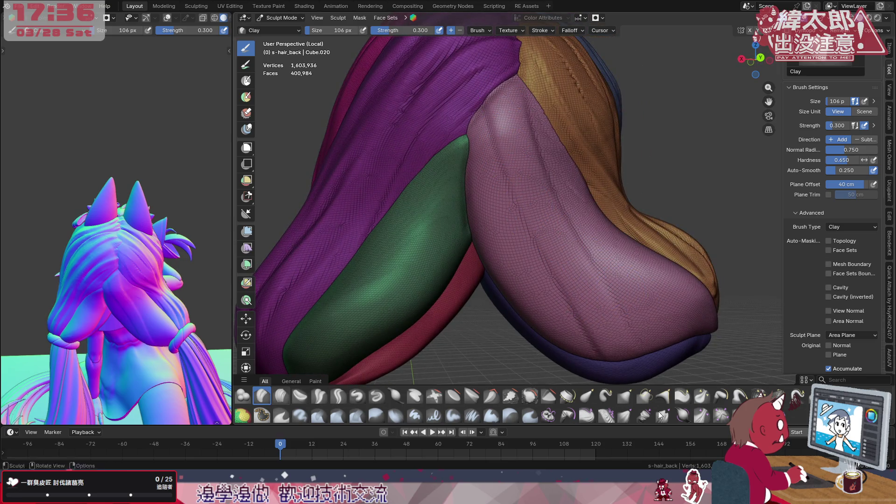
{"action": "left_click_drag", "start_coordinate": [631, 310], "coordinate": [597, 223], "text": "ctrl"}
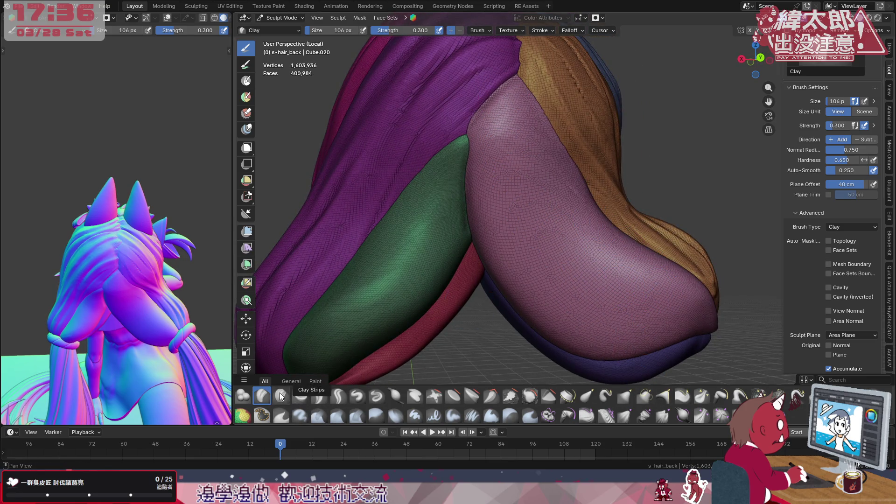
- Fill the pink strand's creases with the Clay brush and set its strength to 0.5
{"action": "left_click", "coordinate": [573, 32]}
{"action": "left_click", "coordinate": [282, 395]}
{"action": "left_click", "coordinate": [569, 31]}
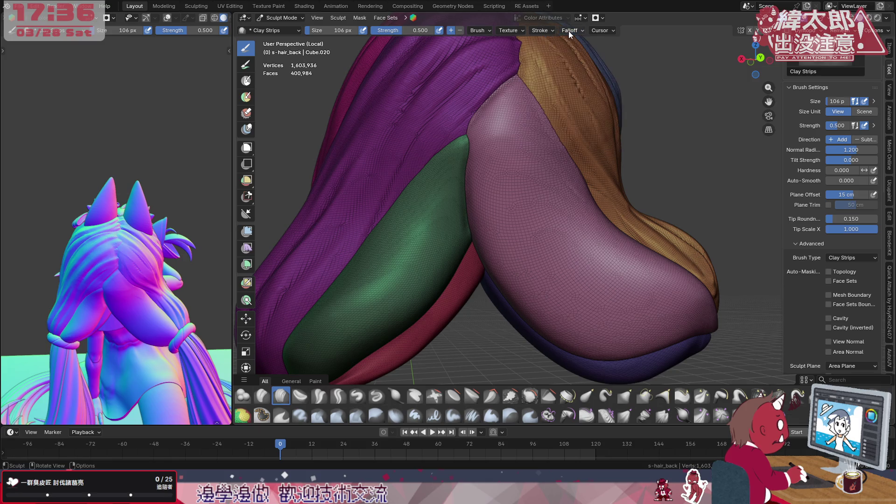
{"action": "left_click", "coordinate": [262, 395]}
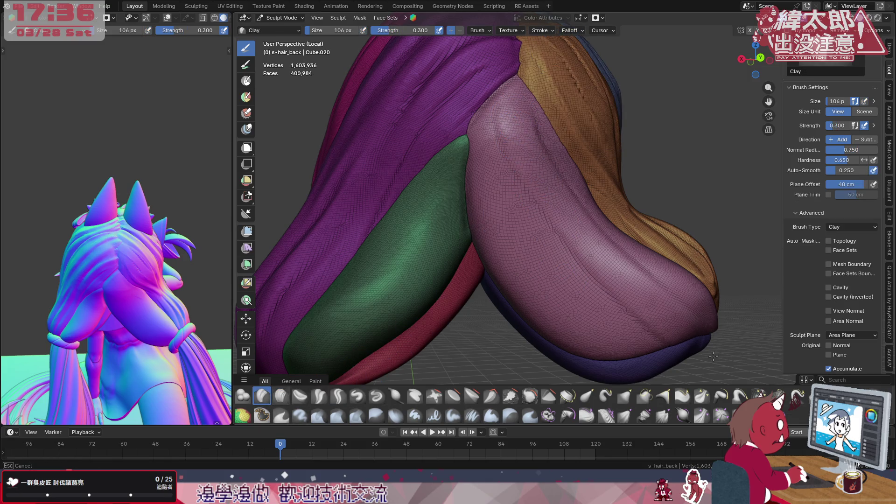
{"action": "left_click_drag", "start_coordinate": [585, 253], "coordinate": [606, 196]}
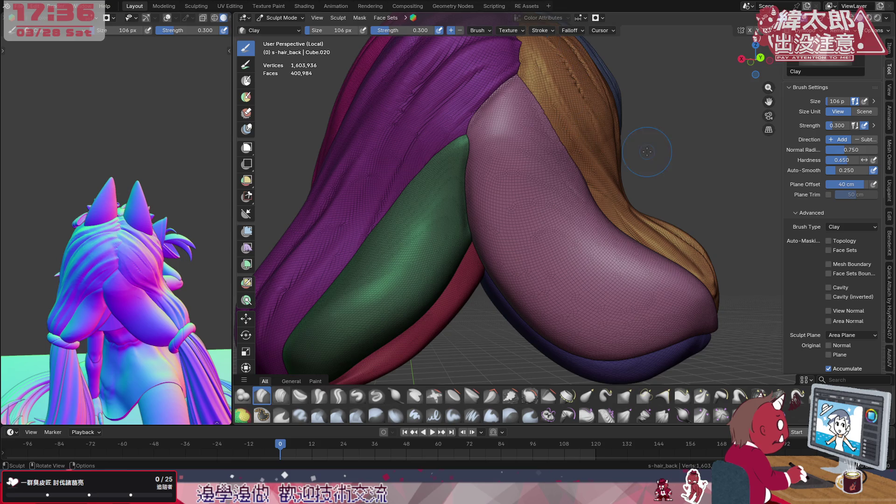
{"action": "middle_click_drag", "start_coordinate": [647, 152], "coordinate": [543, 124]}
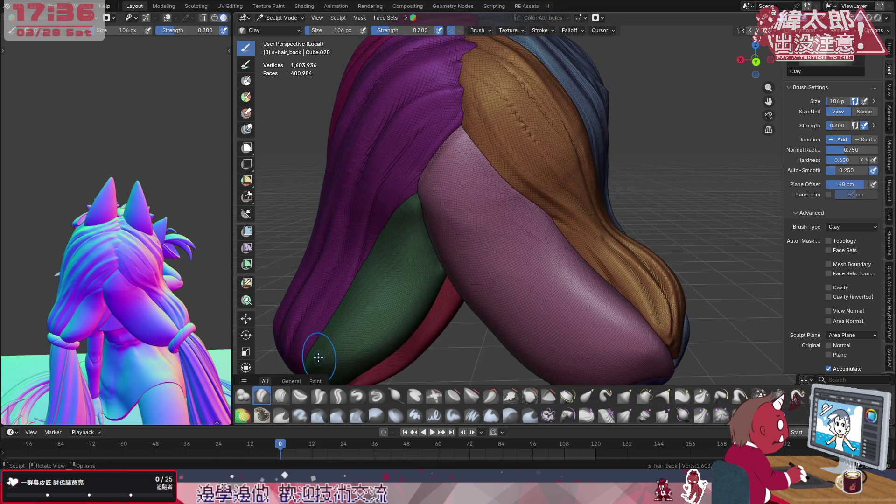
{"action": "left_click", "coordinate": [282, 396]}
{"action": "left_click", "coordinate": [265, 395]}
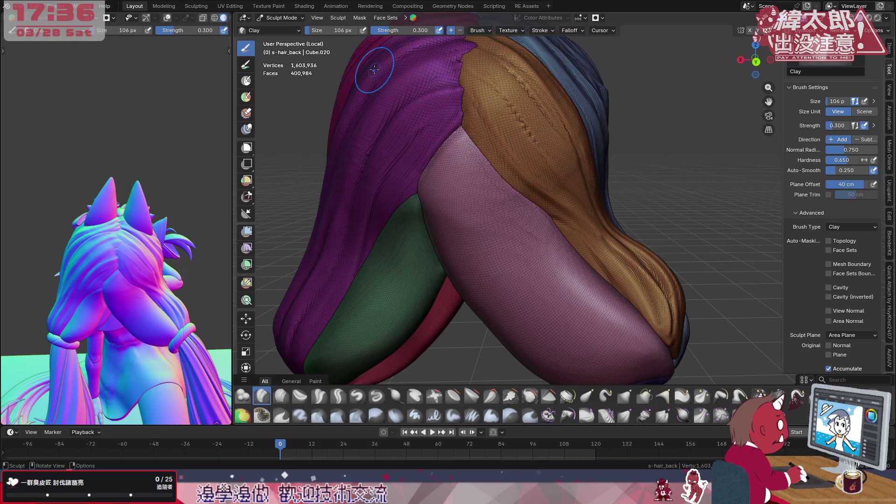
{"action": "left_click", "coordinate": [401, 30]}
{"action": "type", "text": "0.500"}
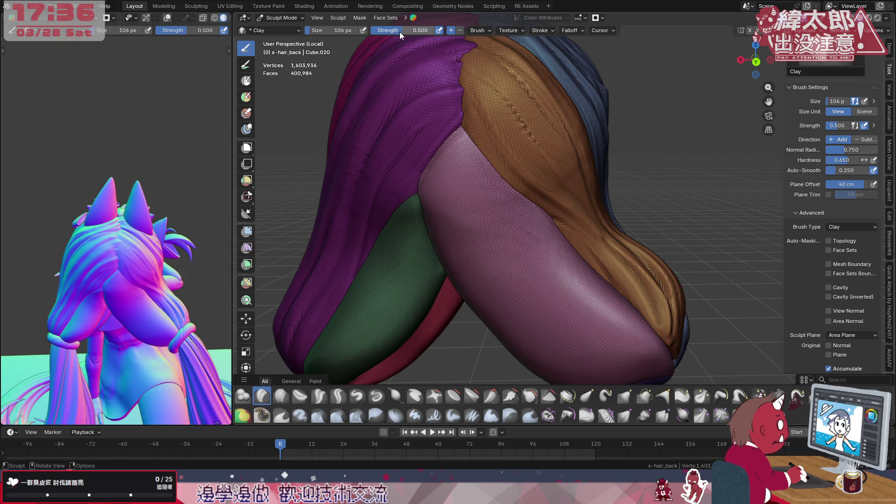
{"action": "key", "text": "Return"}
- Build up clay strokes along the hair strand toward its lower tip
{"action": "mouse_move", "coordinate": [464, 220]}
{"action": "left_mouse_down"}
{"action": "mouse_move", "coordinate": [463, 182]}
{"action": "mouse_move", "coordinate": [606, 381]}
{"action": "left_mouse_up"}
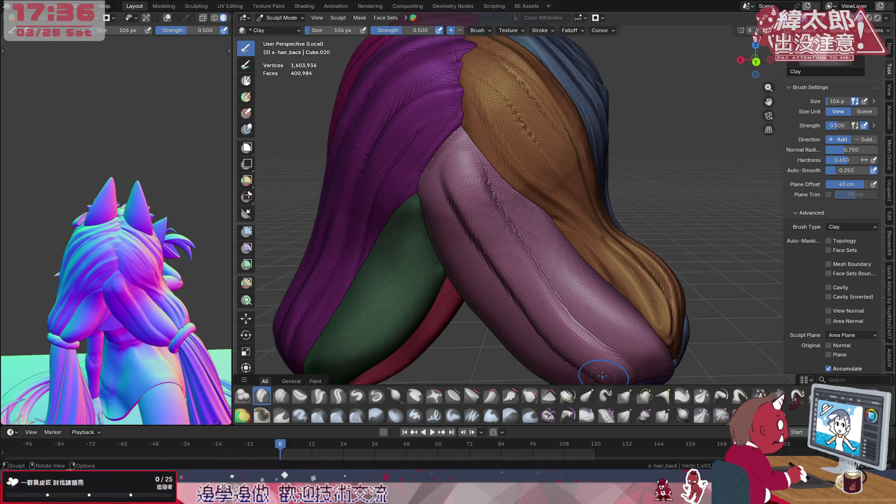
{"action": "middle_click_drag", "start_coordinate": [606, 382], "coordinate": [591, 275]}
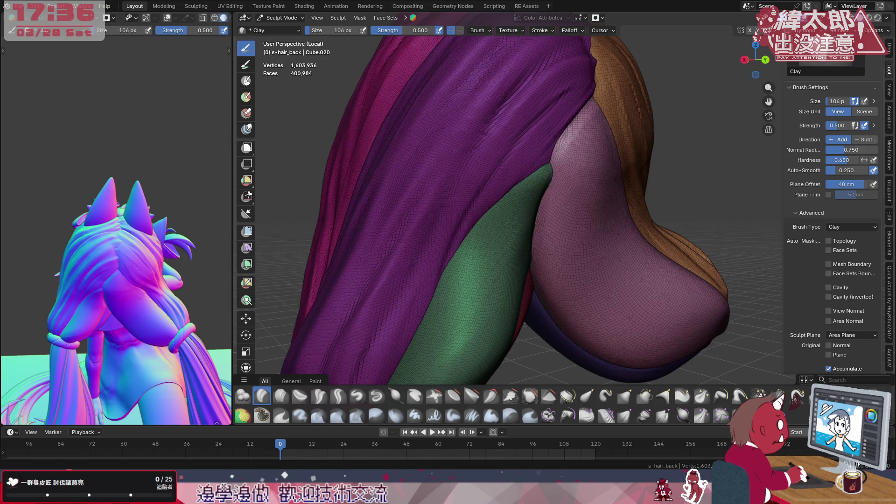
{"action": "scroll", "coordinate": [624, 190], "scroll_direction": "down", "scroll_amount": 3}
{"action": "middle_click_drag", "start_coordinate": [644, 196], "coordinate": [623, 190]}
{"action": "scroll", "coordinate": [623, 190], "scroll_direction": "up", "scroll_amount": 3}
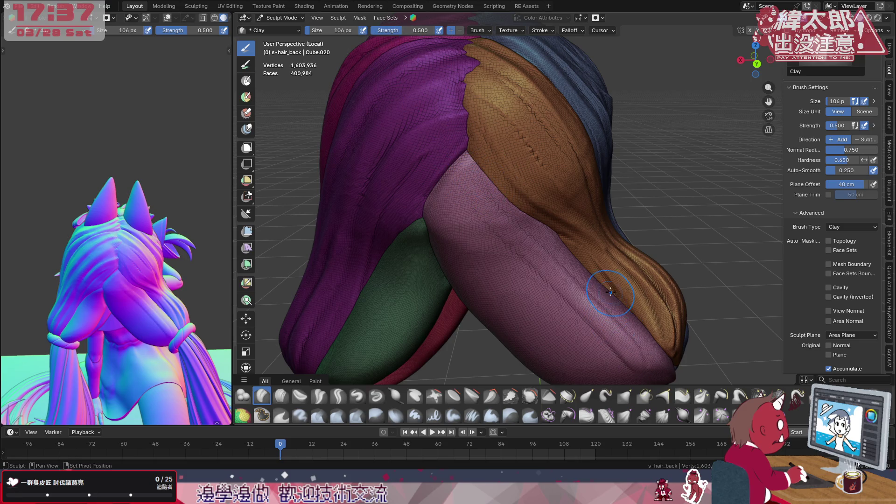
{"action": "middle_click_drag", "start_coordinate": [475, 183], "coordinate": [501, 167]}
{"action": "left_click_drag", "start_coordinate": [507, 175], "coordinate": [644, 336]}
{"action": "left_click_drag", "start_coordinate": [504, 192], "coordinate": [652, 356]}
{"action": "mouse_move", "coordinate": [651, 353]}
{"action": "middle_mouse_down"}
{"action": "mouse_move", "coordinate": [632, 298]}
{"action": "mouse_move", "coordinate": [662, 304]}
{"action": "middle_mouse_up"}
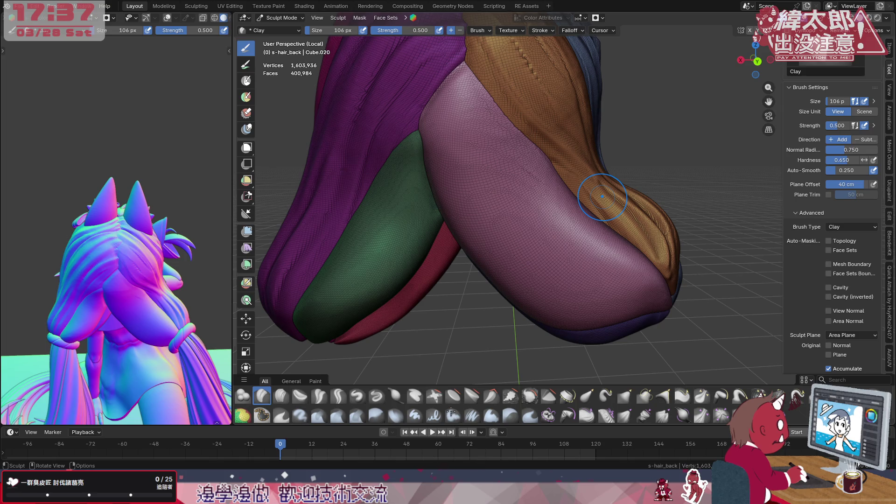
- Exit isolation and frame the back of the hair and horns, centering the orange and blue strands
{"action": "key", "text": "KP_Divide"}
{"action": "mouse_move", "coordinate": [575, 202]}
{"action": "middle_mouse_down"}
{"action": "mouse_move", "coordinate": [476, 252]}
{"action": "mouse_move", "coordinate": [527, 267]}
{"action": "mouse_move", "coordinate": [471, 210]}
{"action": "mouse_move", "coordinate": [439, 135]}
{"action": "middle_mouse_up"}
{"action": "scroll", "coordinate": [518, 269], "scroll_direction": "up", "scroll_amount": 2}
{"action": "scroll", "coordinate": [476, 279], "scroll_direction": "up", "scroll_amount": 2}
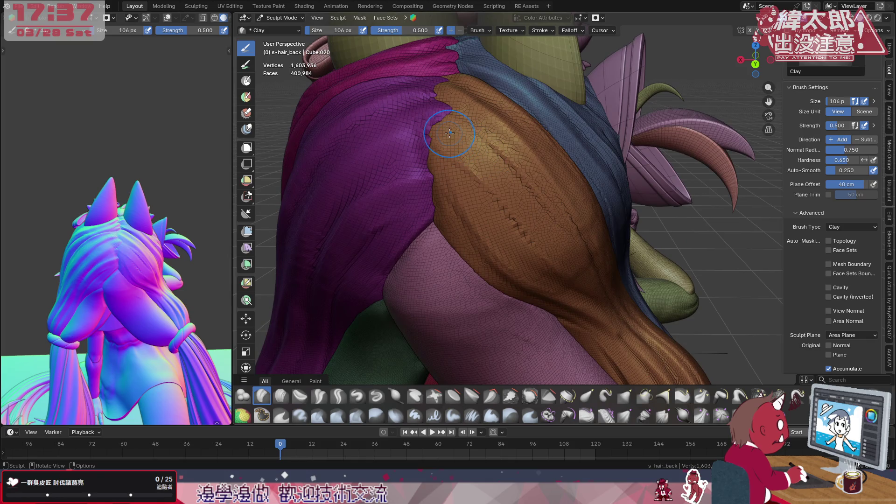
{"action": "scroll", "coordinate": [470, 264], "scroll_direction": "down", "scroll_amount": 3}
{"action": "middle_click_drag", "start_coordinate": [470, 265], "coordinate": [518, 243]}
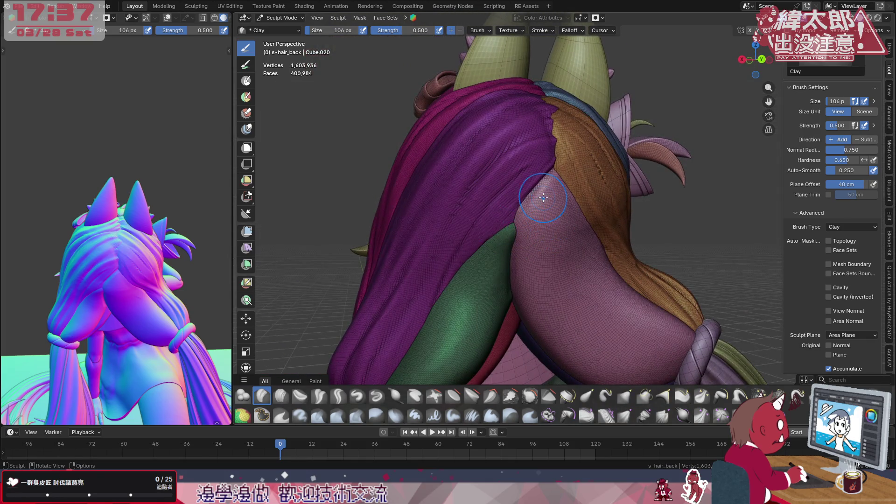
{"action": "middle_click_drag", "start_coordinate": [643, 228], "coordinate": [559, 248], "text": "shift"}
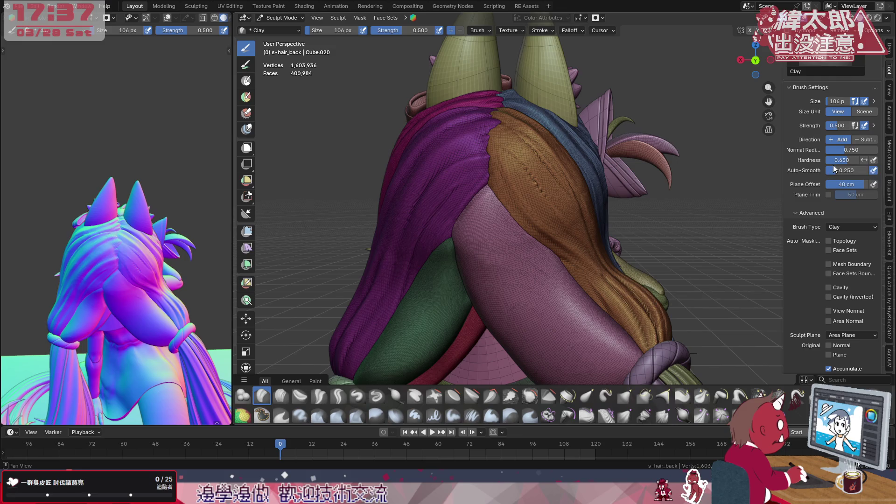
{"action": "left_click", "coordinate": [281, 396]}
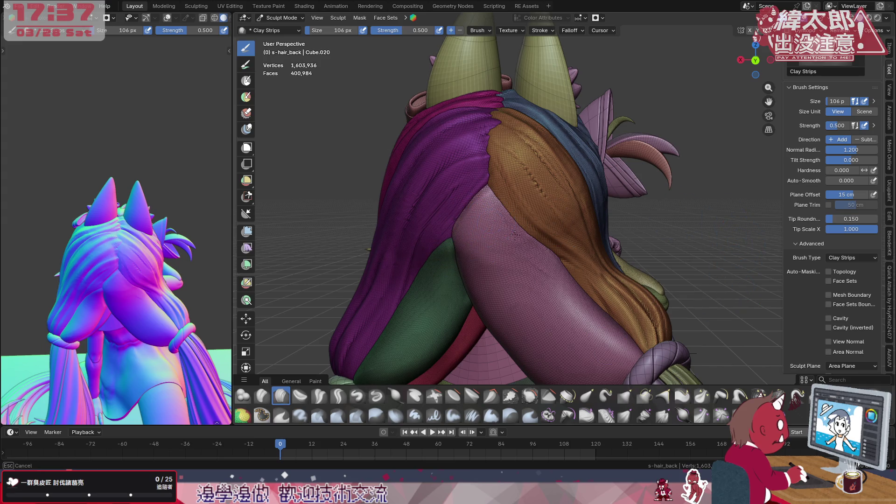
- Carve a trial groove across the purple hair and undo it
{"action": "mouse_move", "coordinate": [488, 264]}
{"action": "left_mouse_down"}
{"action": "mouse_move", "coordinate": [506, 256]}
{"action": "mouse_move", "coordinate": [614, 362]}
{"action": "left_mouse_up"}
{"action": "middle_click_drag", "start_coordinate": [568, 267], "coordinate": [575, 252]}
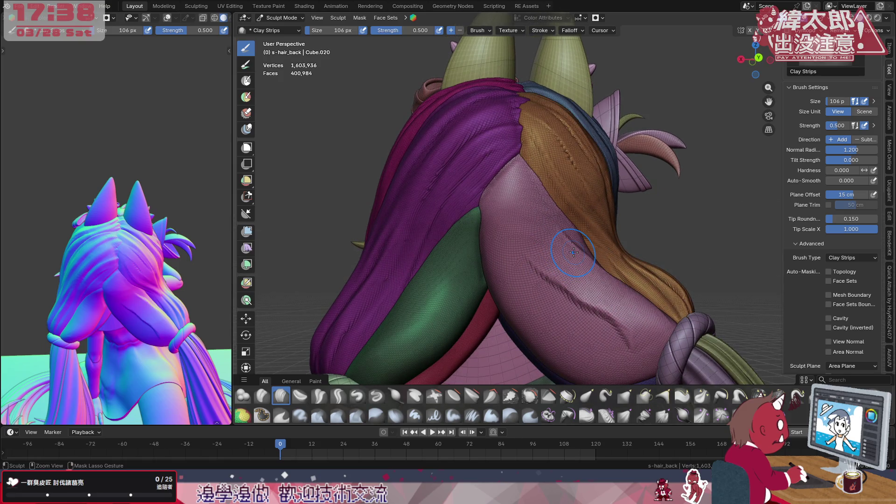
{"action": "key", "text": "ctrl+z"}
- Lower the Clay Strips tip roundness from 0.150 to 0.070
{"action": "left_click_drag", "start_coordinate": [843, 219], "coordinate": [830, 222]}
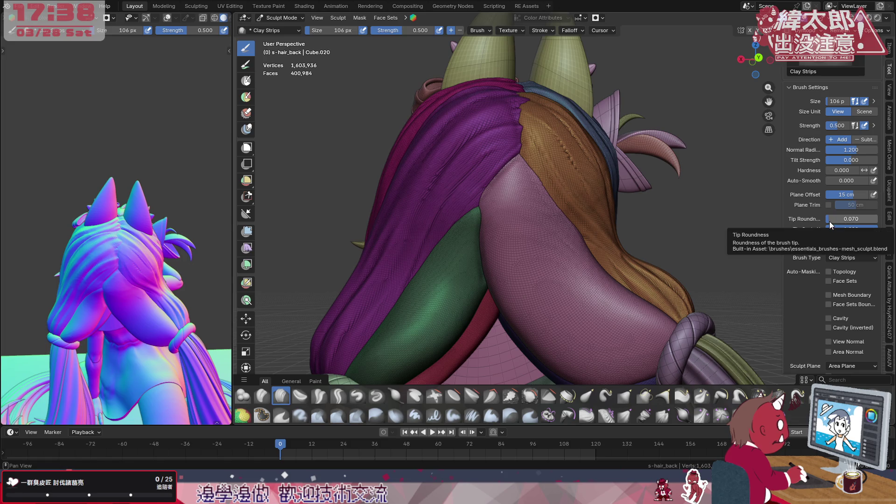
{"action": "double_click", "coordinate": [830, 221]}
{"action": "key", "text": "End"}
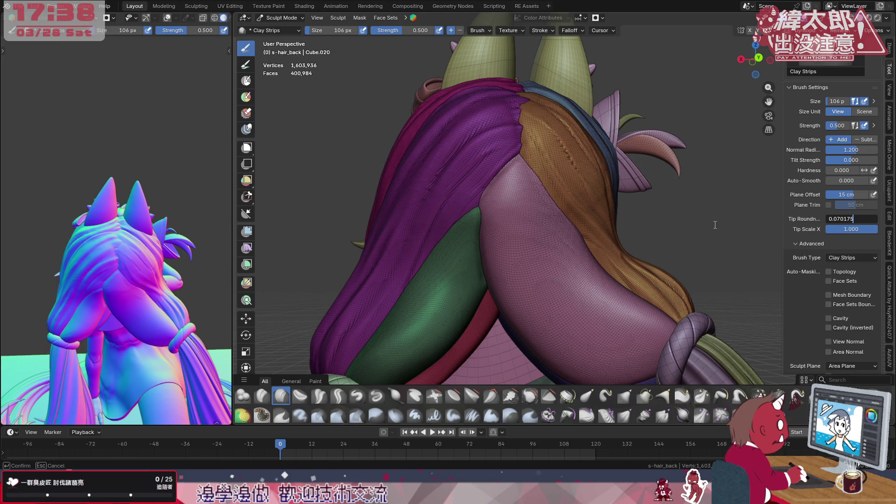
{"action": "key", "text": "Return"}
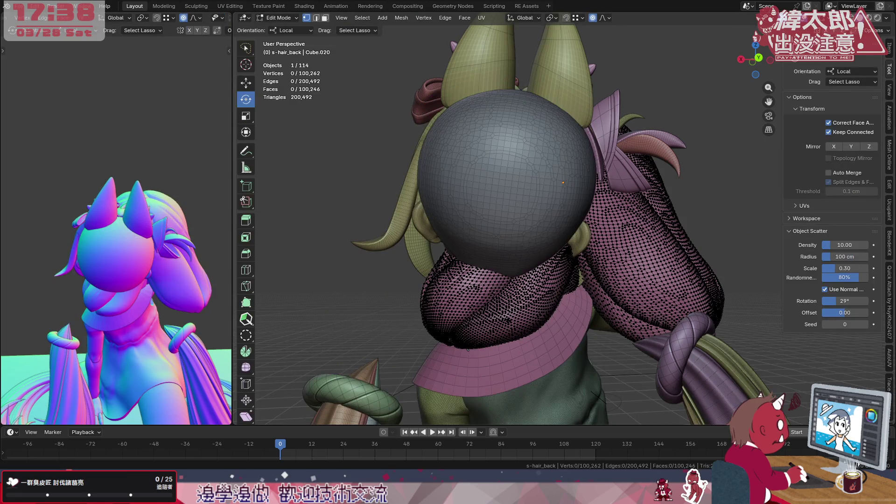
{"action": "left_click", "coordinate": [277, 17]}
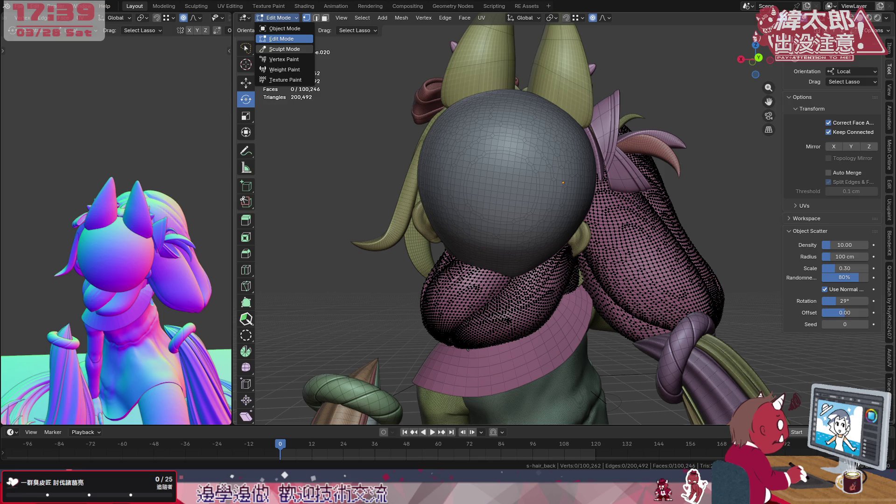
{"action": "left_click", "coordinate": [284, 49]}
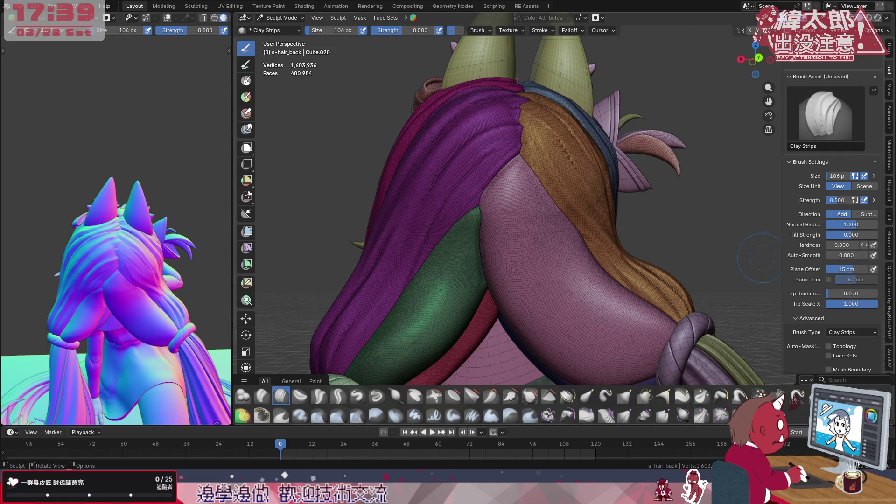
- Undo test creases on the purple hair and enable Front Faces Only for the brush
{"action": "scroll", "coordinate": [589, 231], "scroll_direction": "up", "scroll_amount": 1}
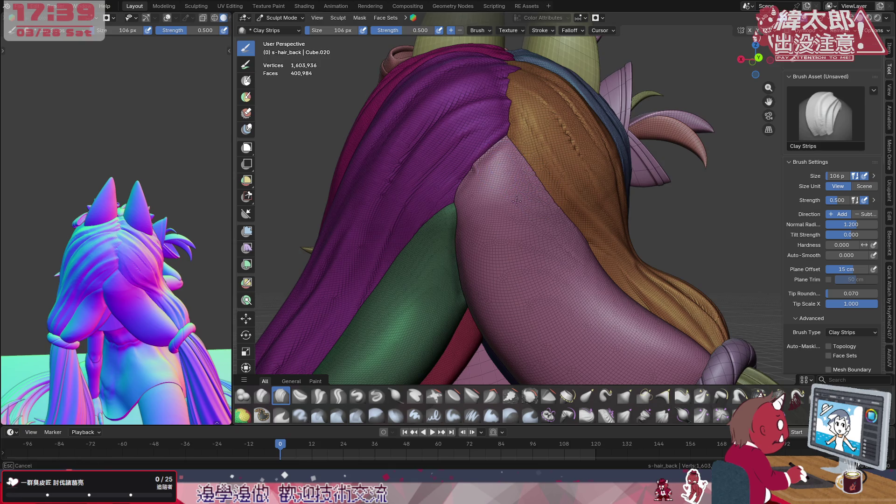
{"action": "left_click_drag", "start_coordinate": [563, 205], "coordinate": [556, 238]}
{"action": "left_click_drag", "start_coordinate": [515, 262], "coordinate": [480, 327]}
{"action": "key", "text": "ctrl+z"}
{"action": "key", "text": "ctrl+z"}
{"action": "middle_click_drag", "start_coordinate": [597, 256], "coordinate": [596, 226]}
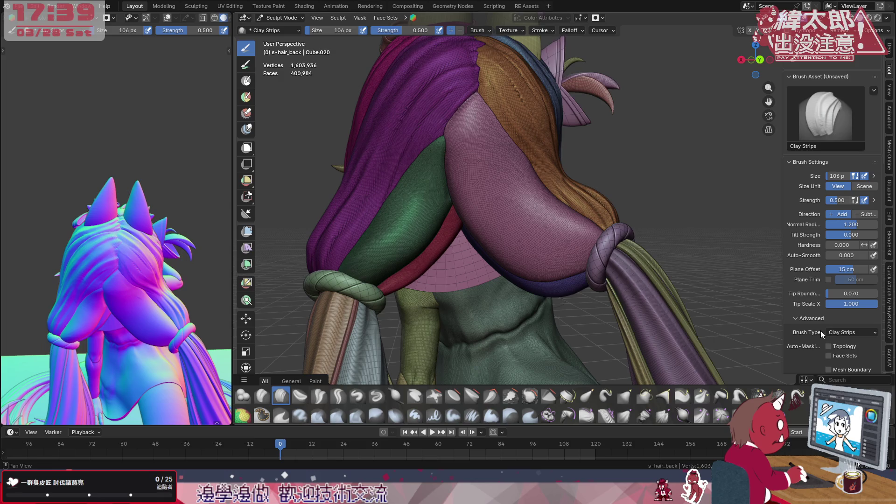
{"action": "scroll", "coordinate": [795, 326], "scroll_direction": "down", "scroll_amount": 8}
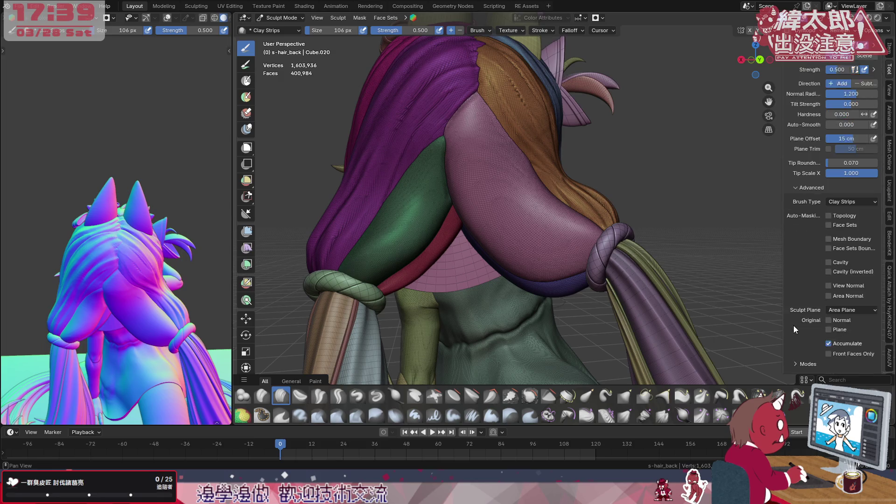
{"action": "left_click", "coordinate": [829, 335]}
{"action": "key", "text": "ctrl+z"}
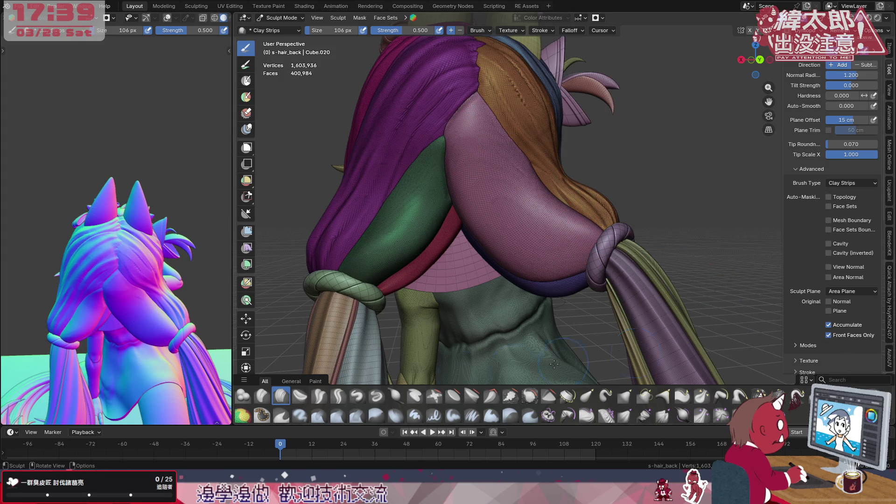
- Try Crease Polish, Draw and Clay on the pink strand, then undo a Clay Strips groove
{"action": "left_click", "coordinate": [320, 395]}
{"action": "left_click_drag", "start_coordinate": [533, 254], "coordinate": [460, 81]}
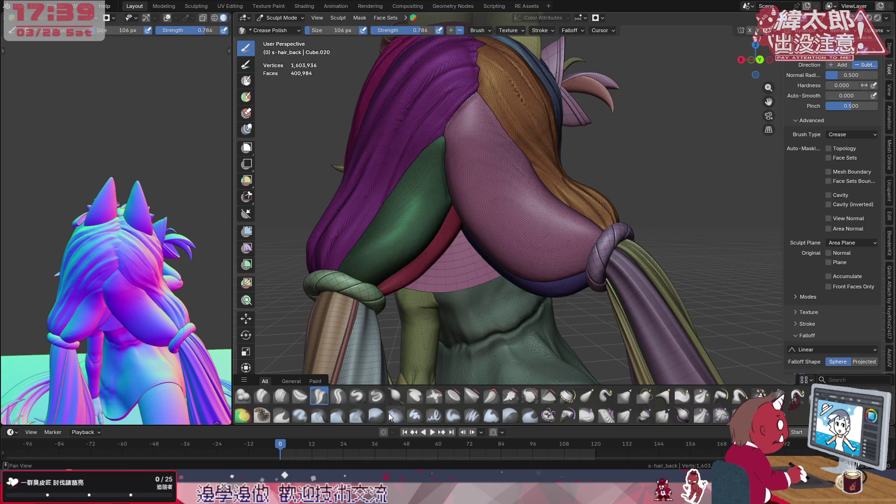
{"action": "left_click", "coordinate": [358, 397]}
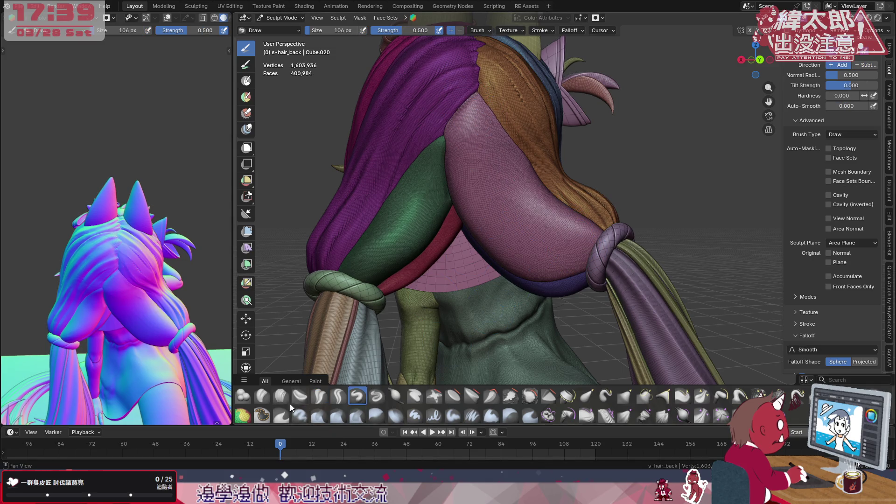
{"action": "left_click", "coordinate": [260, 397]}
{"action": "mouse_move", "coordinate": [459, 114]}
{"action": "left_mouse_down"}
{"action": "mouse_move", "coordinate": [509, 159]}
{"action": "mouse_move", "coordinate": [560, 248]}
{"action": "left_mouse_up"}
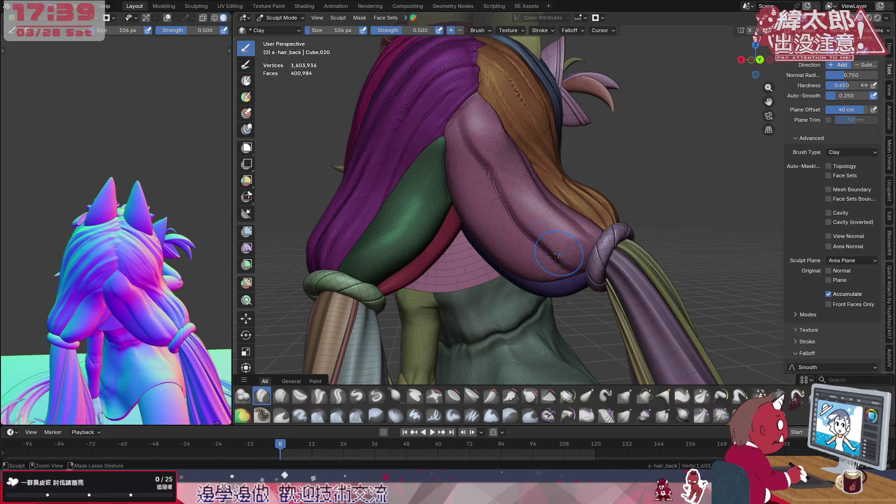
{"action": "left_click", "coordinate": [280, 396]}
{"action": "left_click_drag", "start_coordinate": [504, 168], "coordinate": [560, 271]}
{"action": "key", "text": "ctrl+z"}
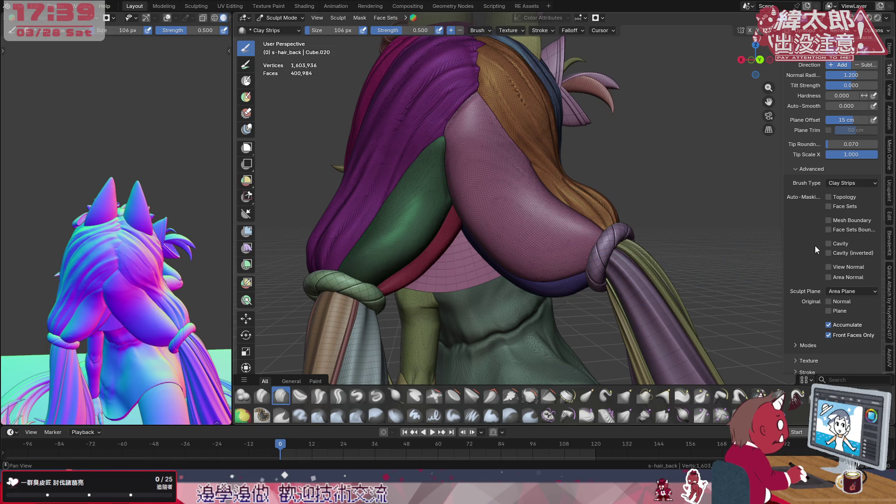
{"action": "scroll", "coordinate": [815, 247], "scroll_direction": "up", "scroll_amount": 2}
{"action": "scroll", "coordinate": [815, 245], "scroll_direction": "up", "scroll_amount": 4}
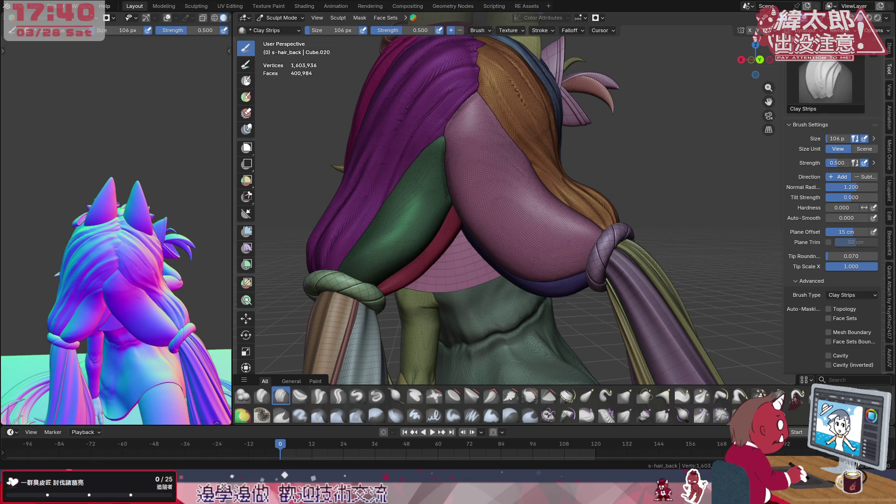
- Open the asset menu for the unsaved Clay Strips brush from its Brush Asset preview chevron
{"action": "left_click", "coordinate": [874, 52]}
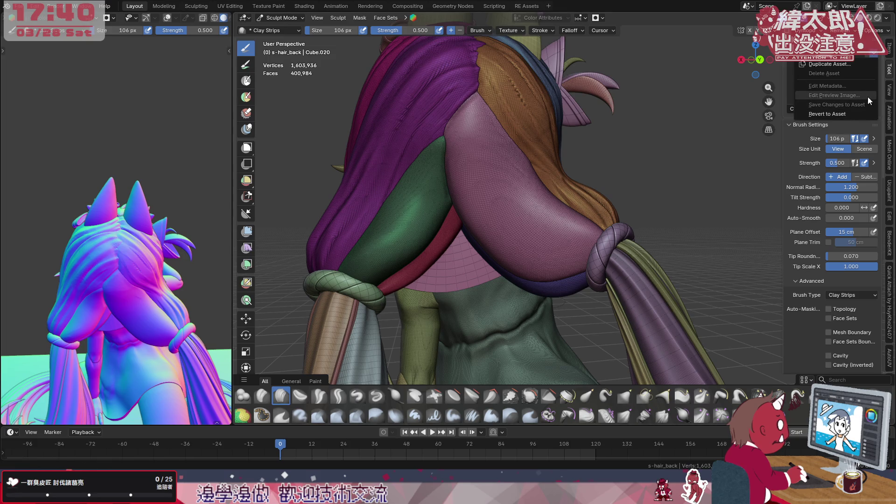
{"action": "scroll", "coordinate": [794, 152], "scroll_direction": "up", "scroll_amount": 2}
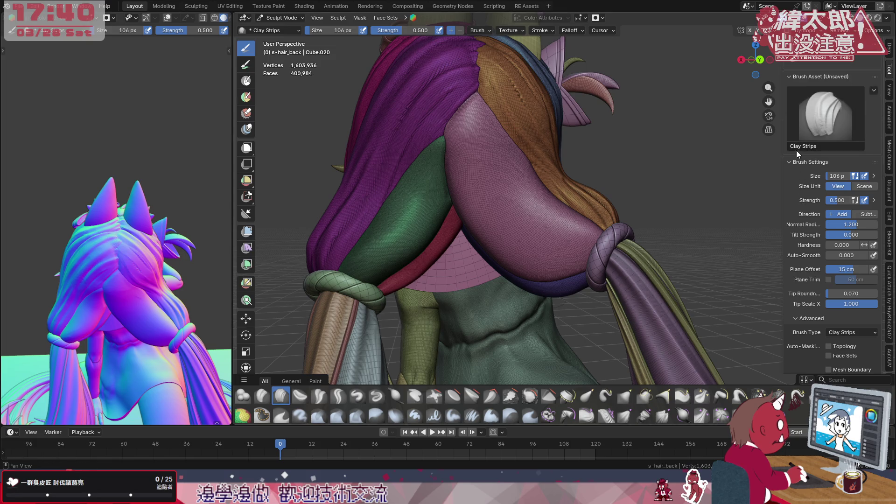
{"action": "left_click", "coordinate": [874, 90]}
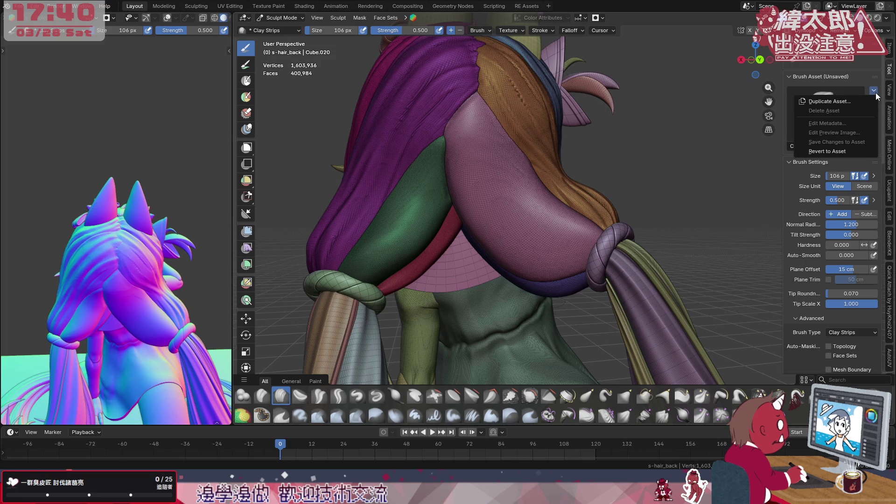